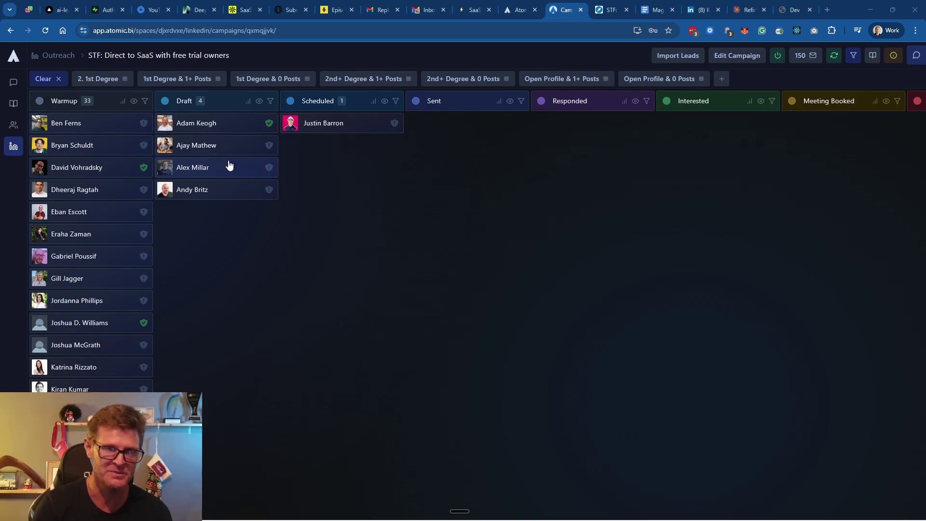
pyautogui.click(195, 124)
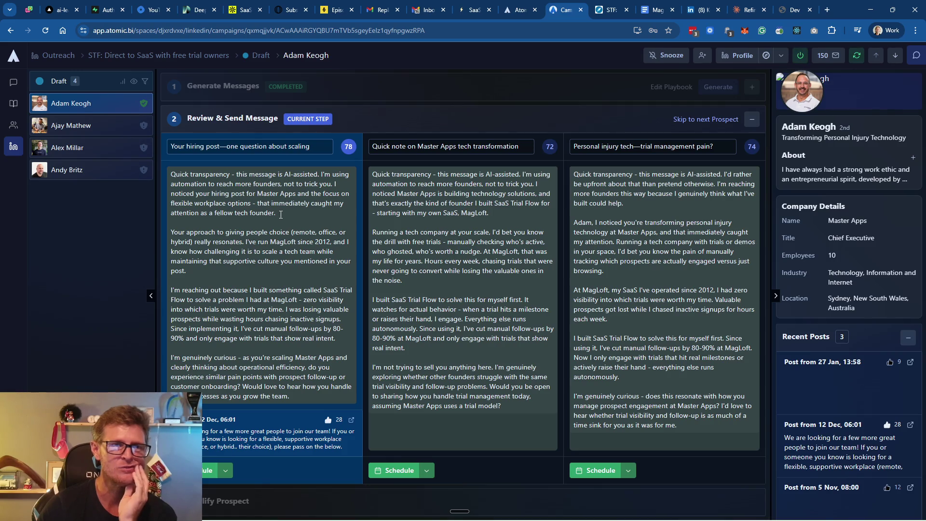
pyautogui.moveTo(282, 214); pyautogui.dragTo(171, 175)
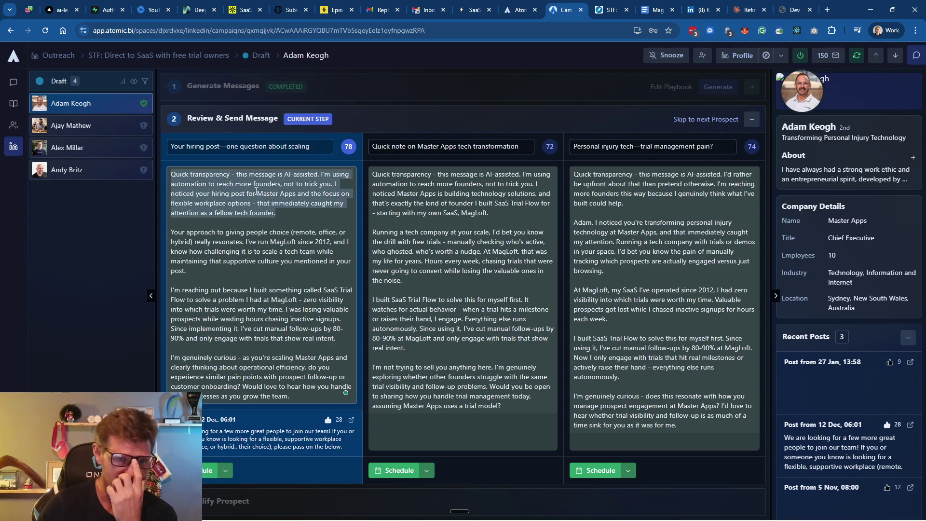
pyautogui.press('Right')
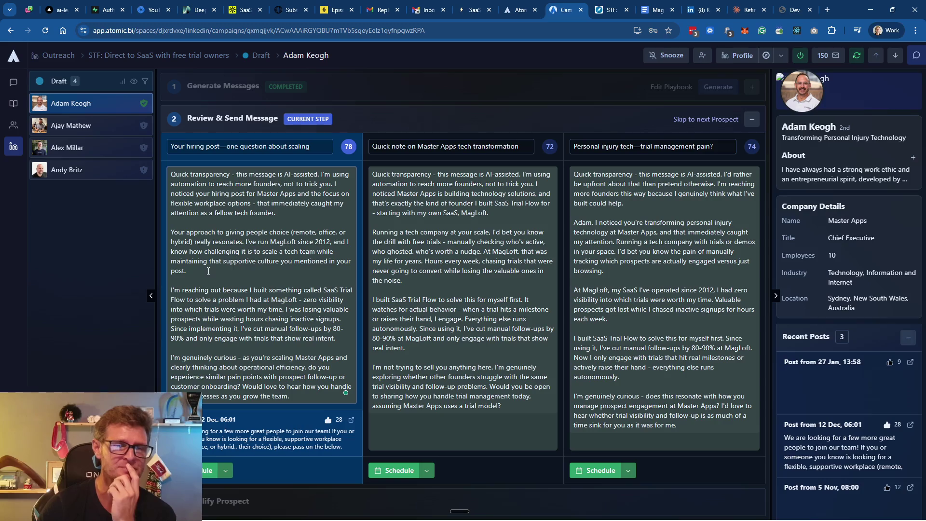
pyautogui.moveTo(191, 271); pyautogui.dragTo(167, 239)
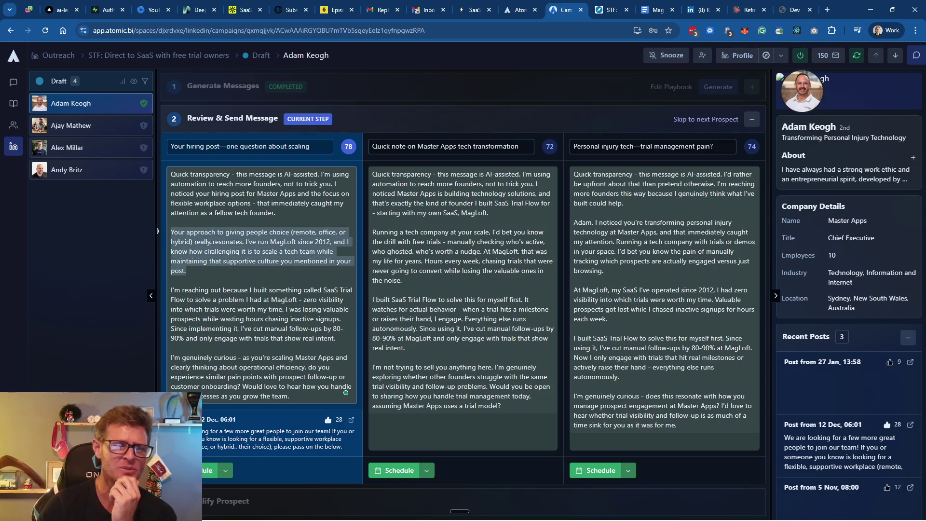
pyautogui.moveTo(334, 340); pyautogui.dragTo(164, 296)
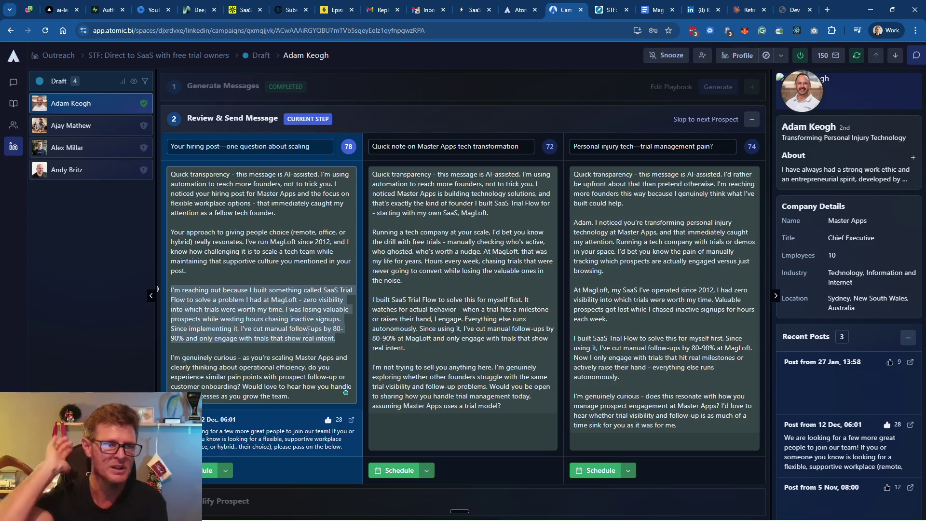
pyautogui.click(294, 358)
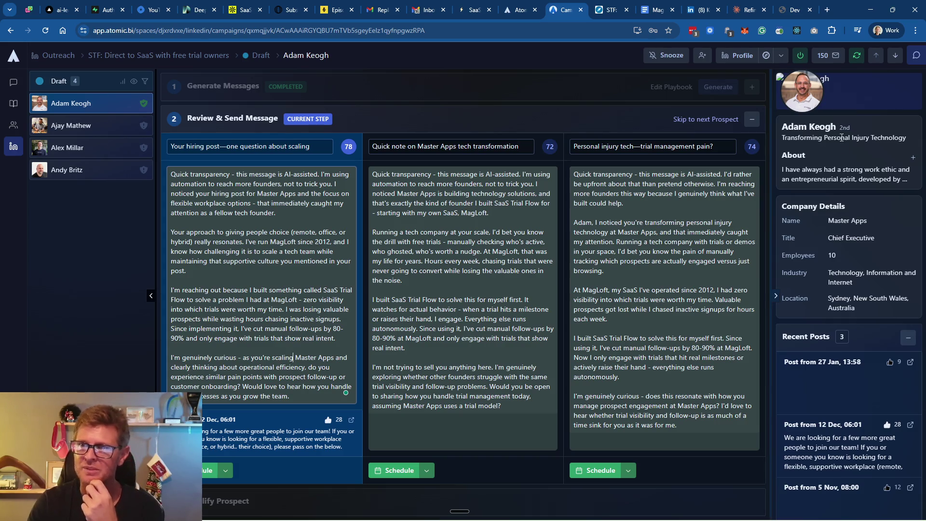
pyautogui.click(912, 157)
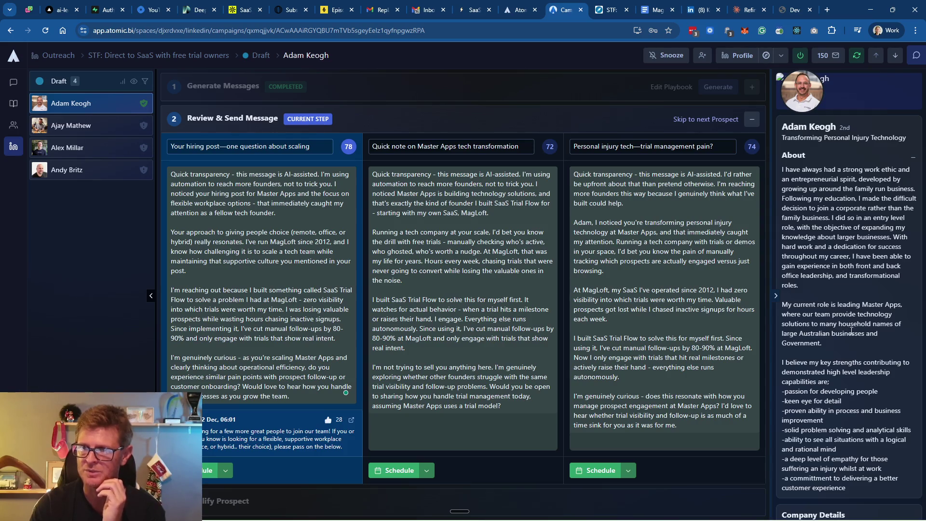
pyautogui.scroll(-2, 827, 343)
pyautogui.scroll(2, 842, 322)
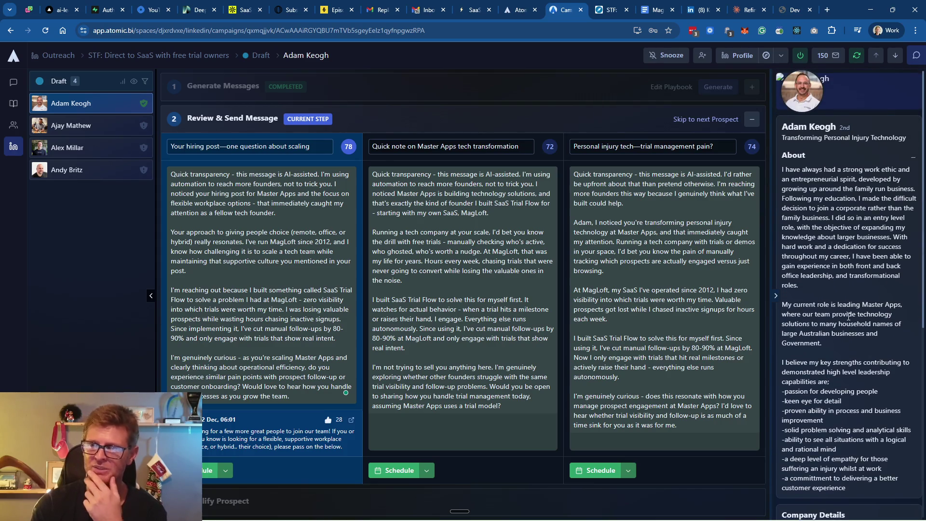
pyautogui.scroll(-1, 847, 317)
pyautogui.scroll(-2, 849, 316)
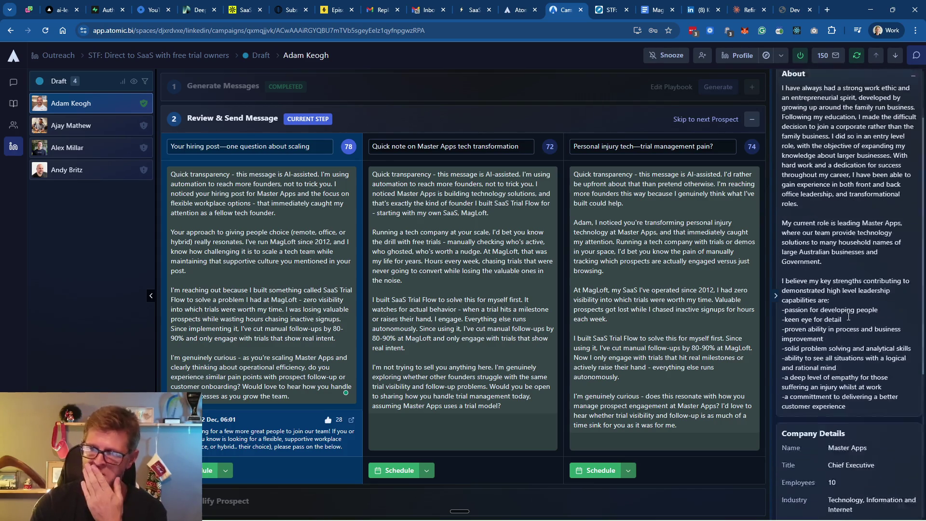
pyautogui.scroll(-2, 849, 316)
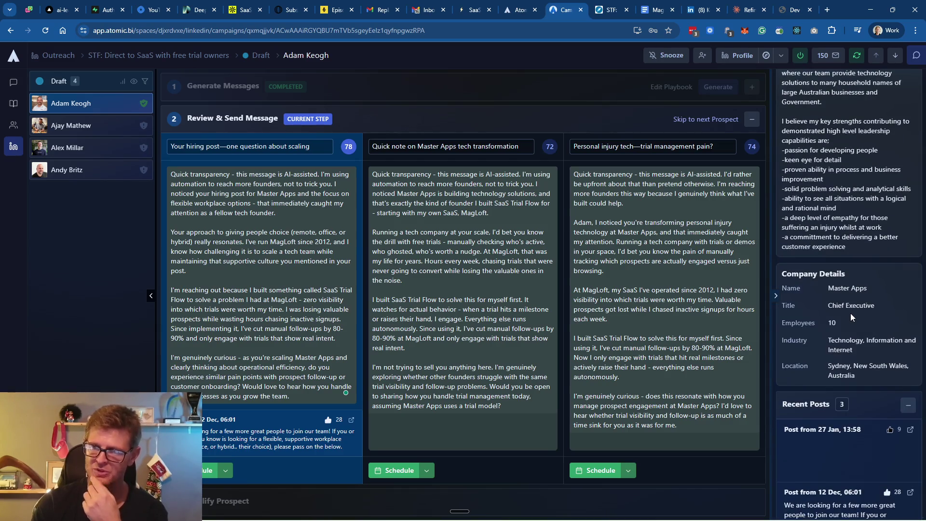
pyautogui.scroll(4, 863, 274)
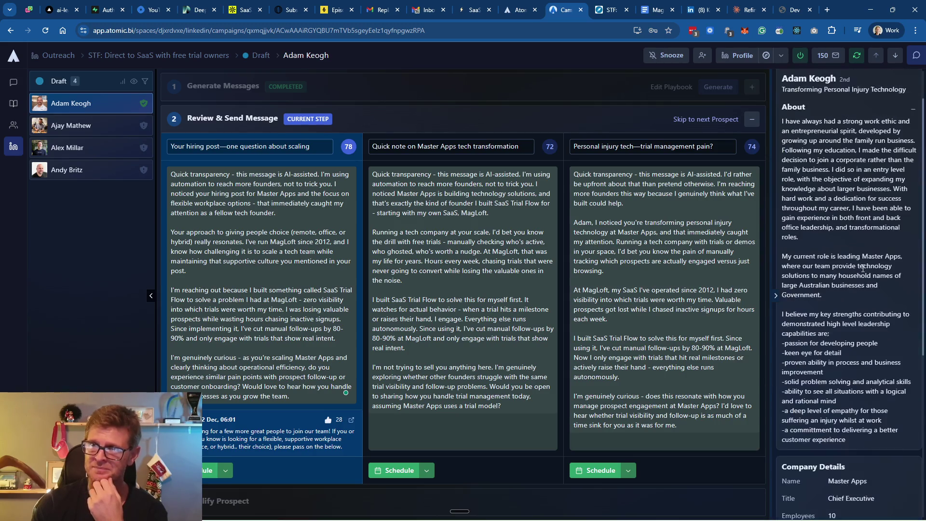
pyautogui.scroll(1, 861, 268)
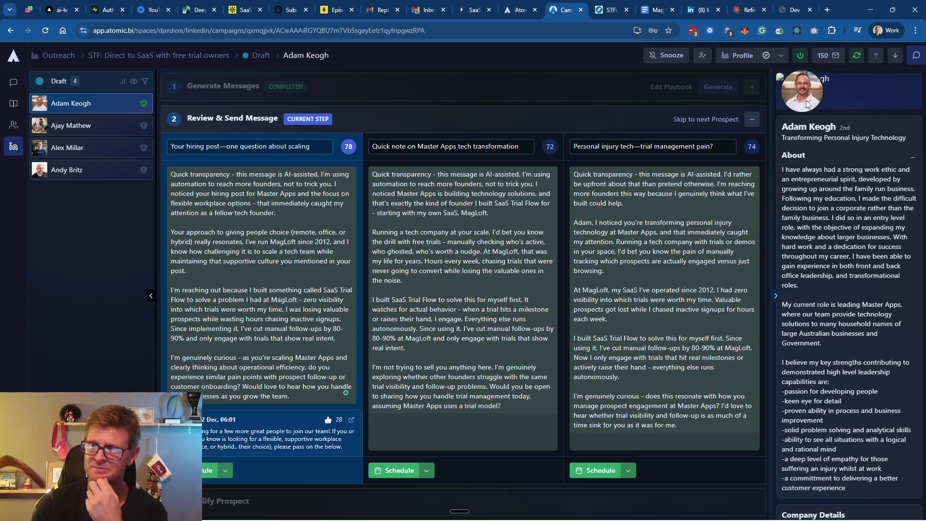
pyautogui.click(736, 61)
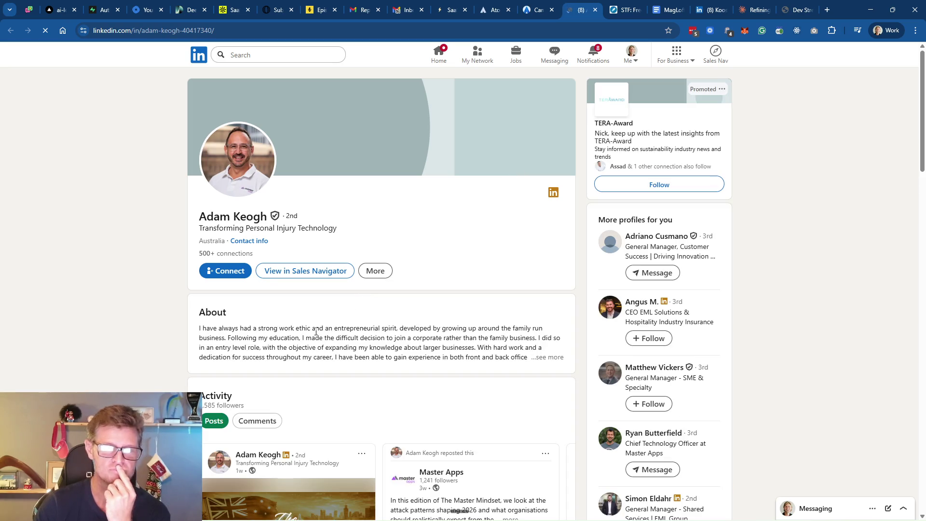
pyautogui.scroll(-2, 315, 332)
pyautogui.scroll(-3, 315, 331)
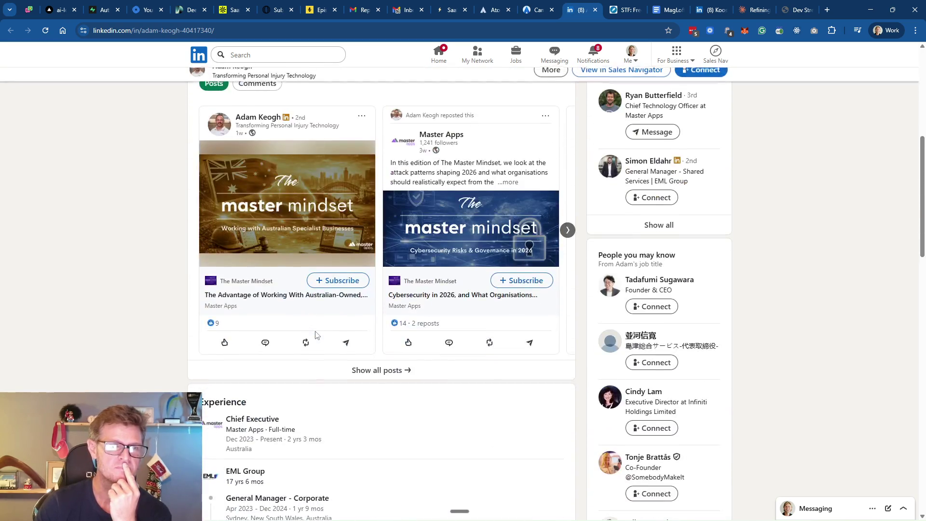
pyautogui.scroll(-3, 316, 334)
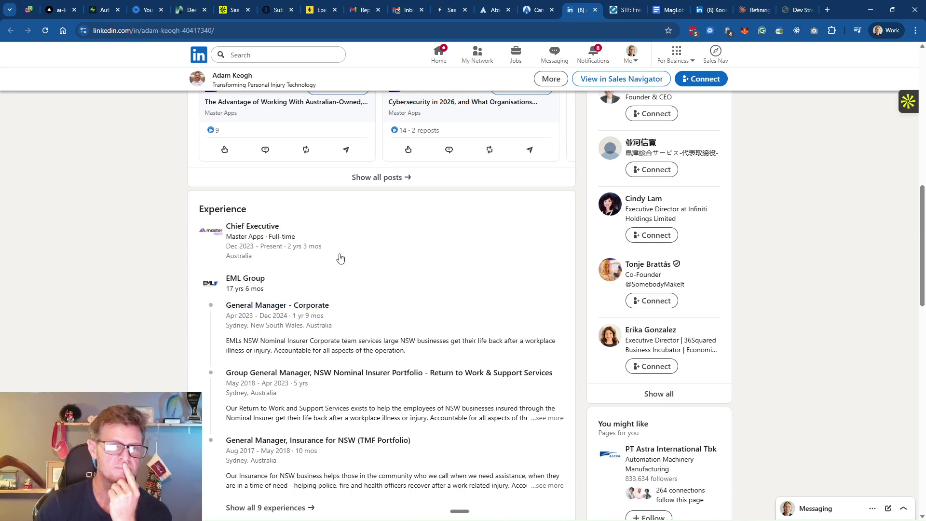
pyautogui.click(252, 226)
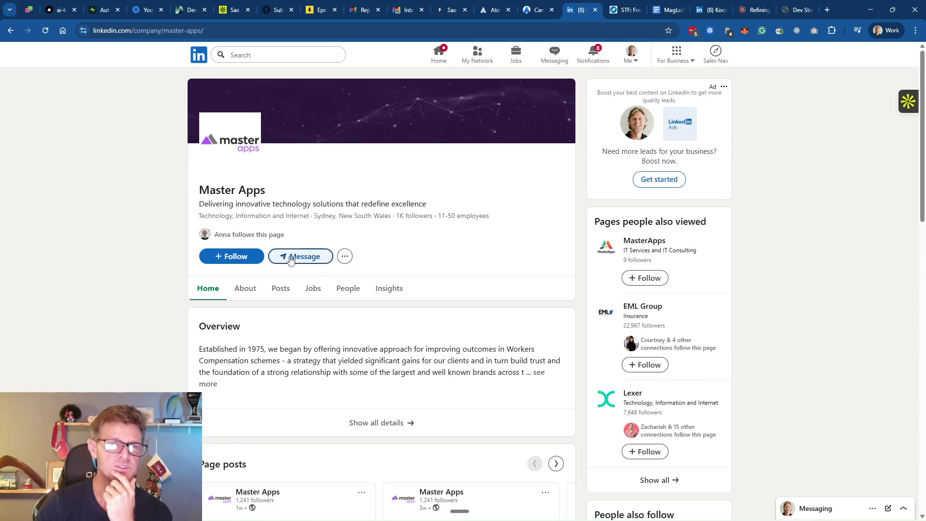
# Show the full Master Apps company overview and open the masterapps.com.au website
pyautogui.click(345, 257)
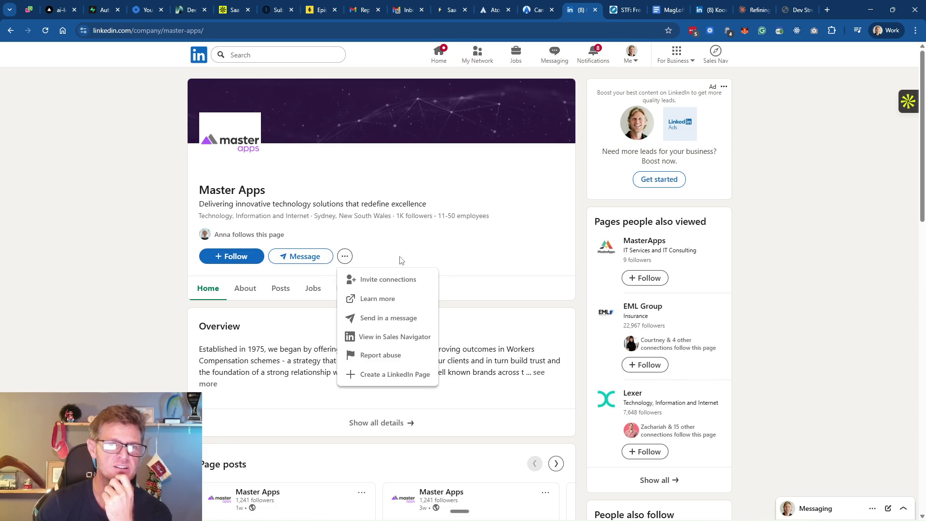
pyautogui.click(480, 258)
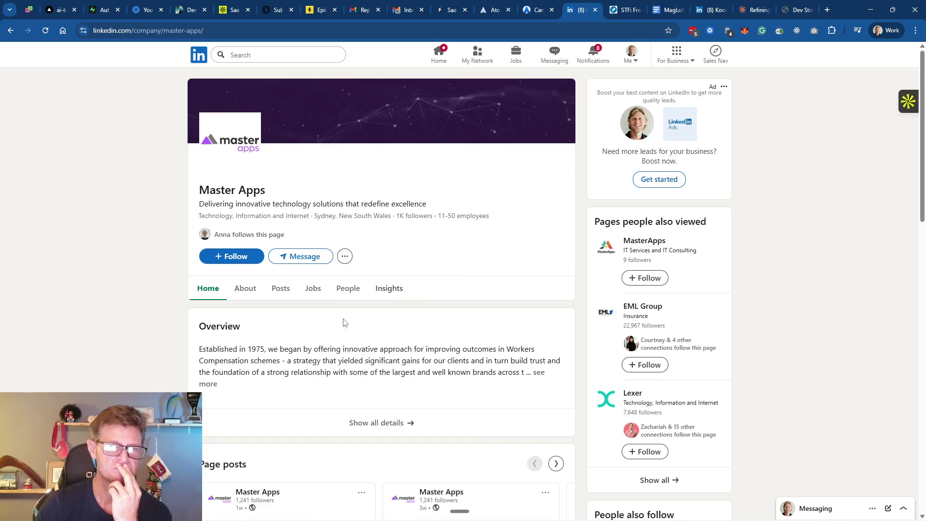
pyautogui.click(410, 424)
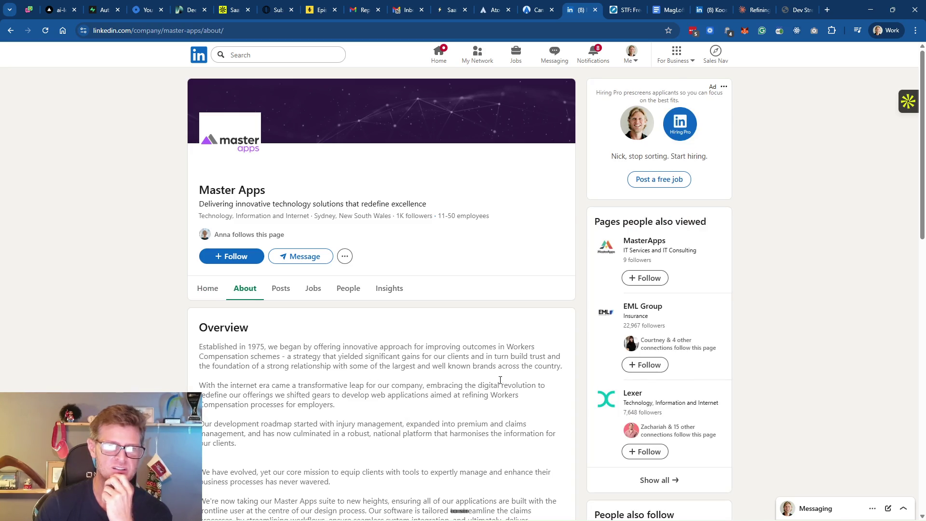
pyautogui.scroll(-2, 397, 404)
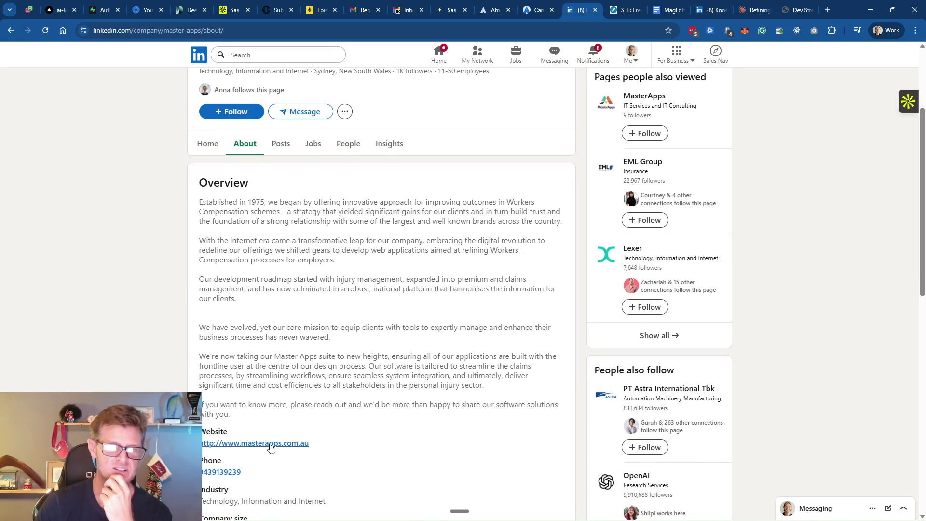
pyautogui.scroll(2, 260, 186)
pyautogui.scroll(-3, 260, 186)
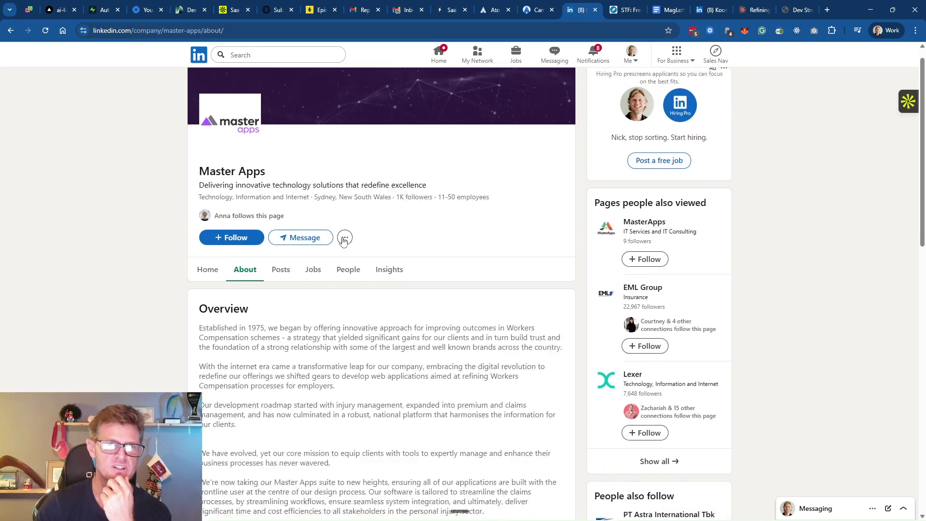
pyautogui.click(280, 399)
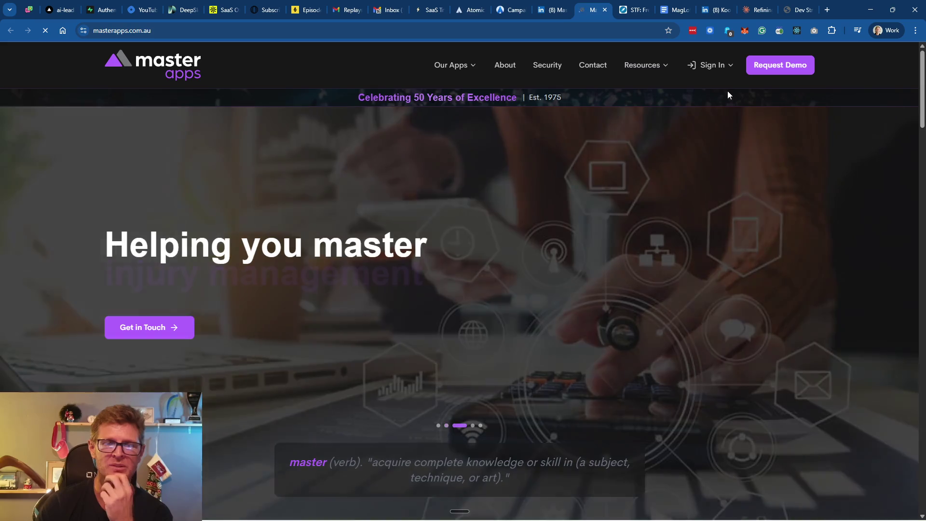
# Check the Master Apps contact page, then close the website tab
pyautogui.click(776, 69)
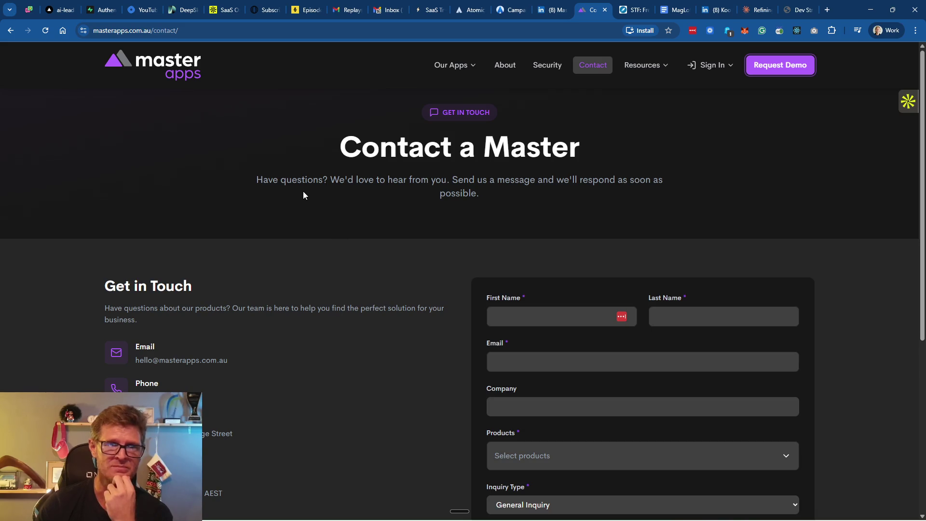
pyautogui.scroll(-4, 456, 236)
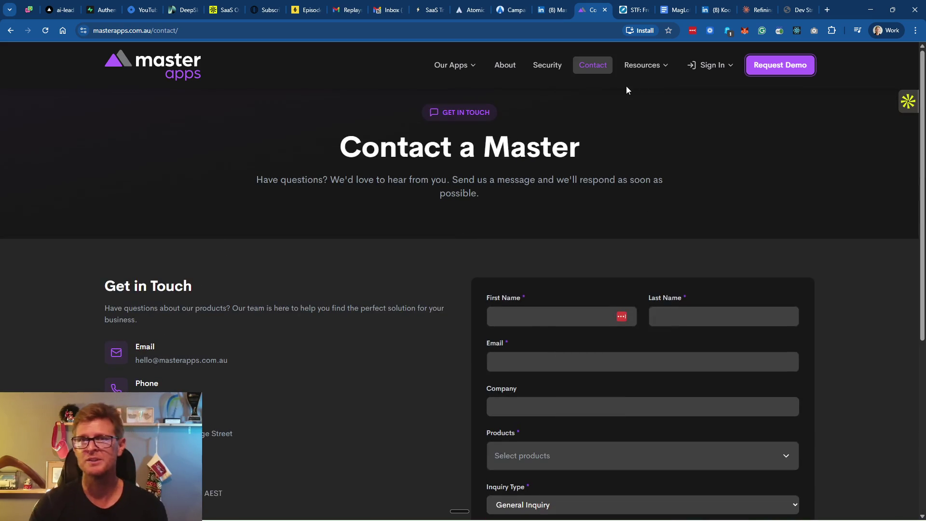
pyautogui.click(605, 10)
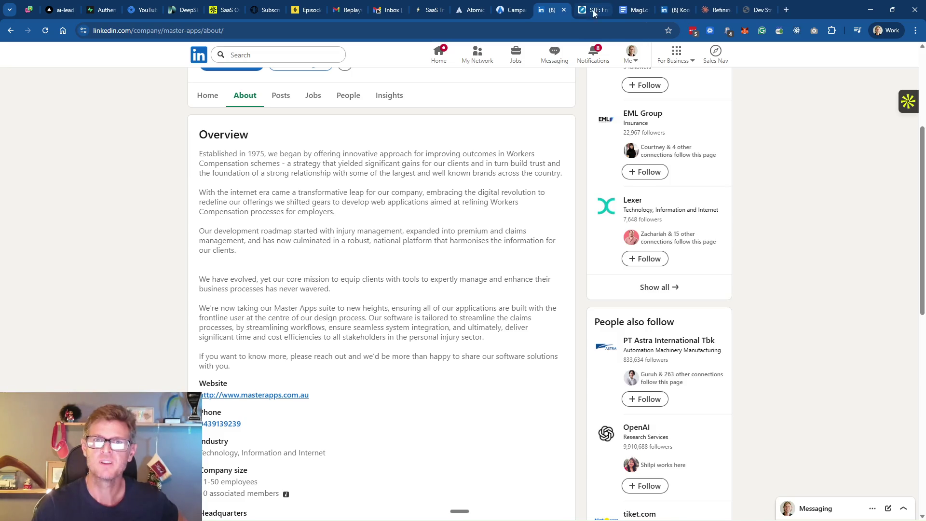
pyautogui.click(563, 12)
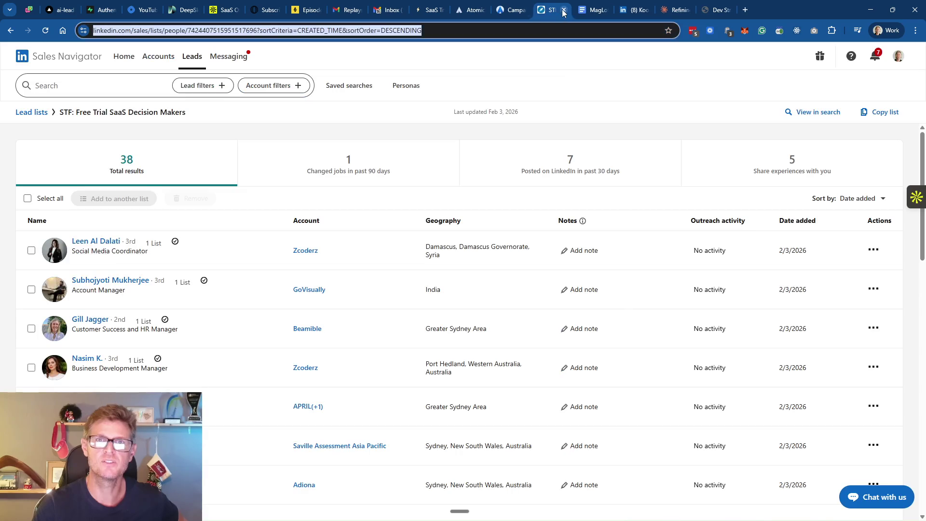
pyautogui.click(504, 12)
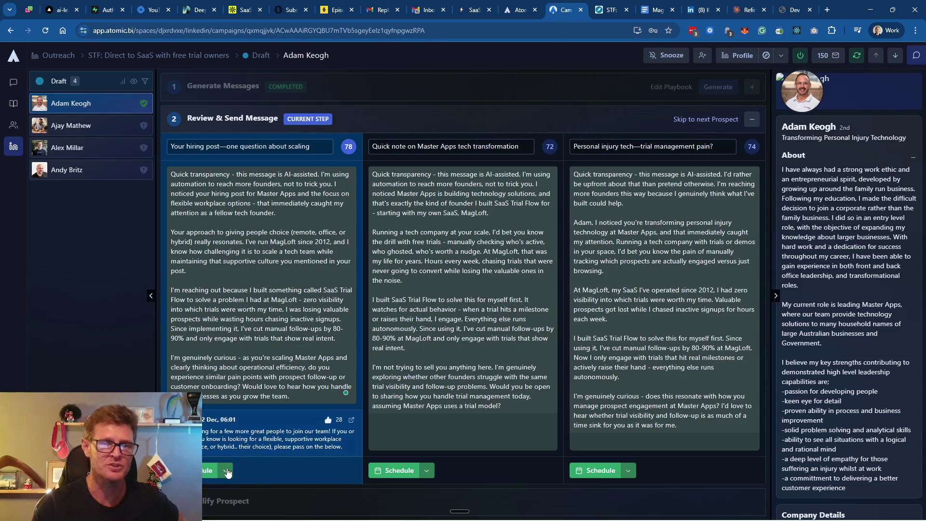
pyautogui.click(209, 471)
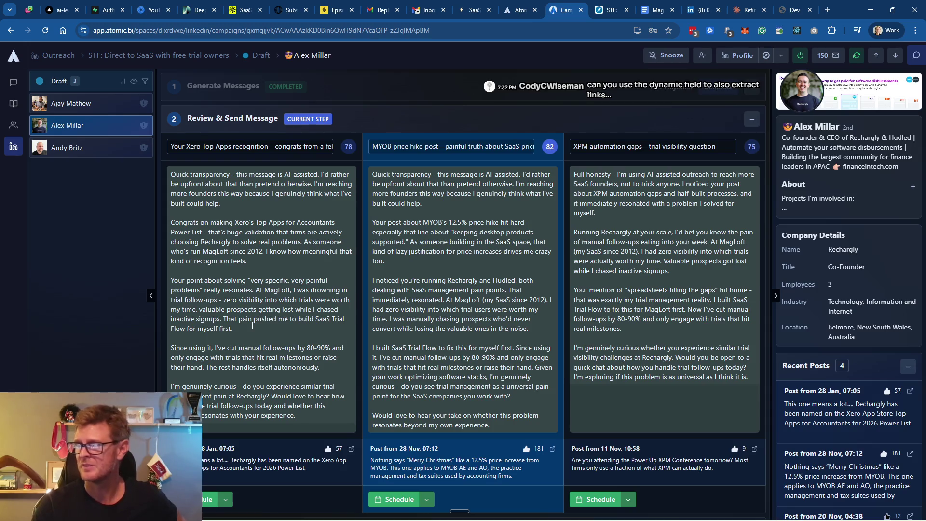
pyautogui.click(243, 10)
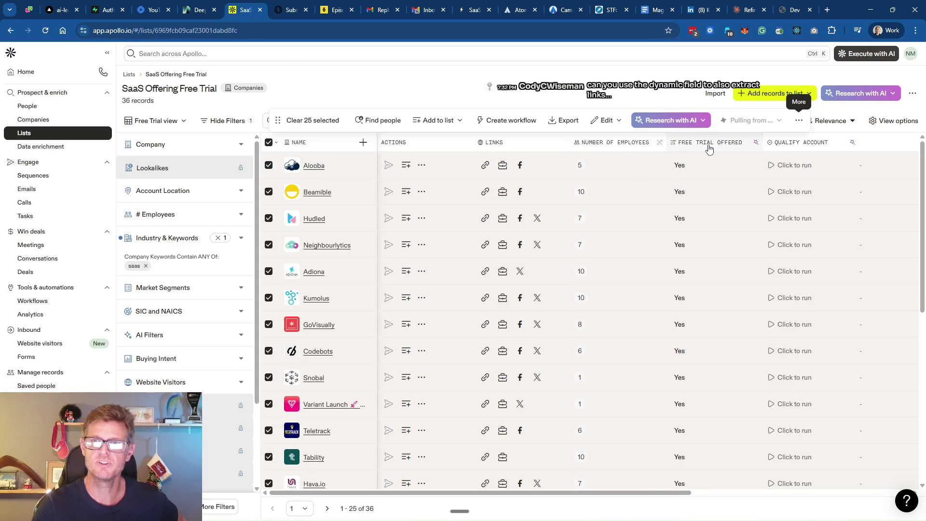
# Bring up the Free Trial Offered field's research prompt for editing
pyautogui.rightClick(725, 145)
pyautogui.press('Escape')
pyautogui.click(726, 147)
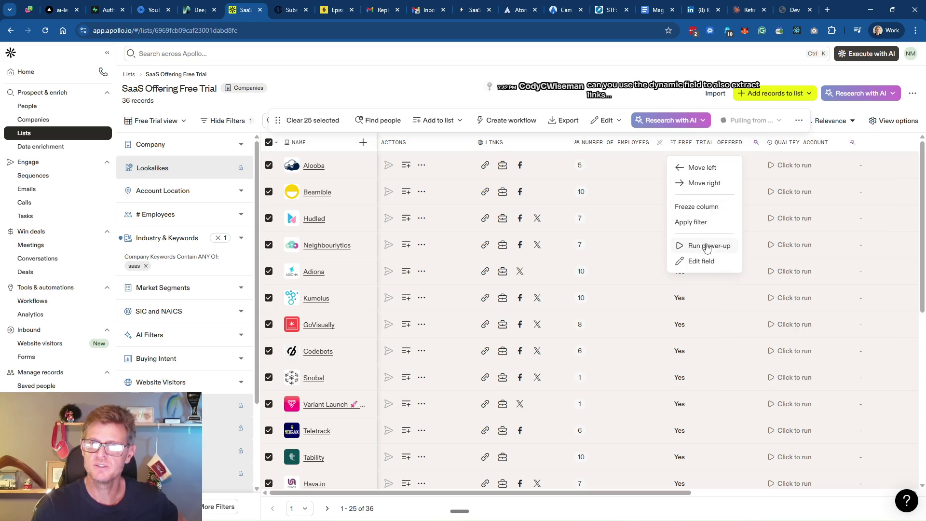
pyautogui.click(702, 262)
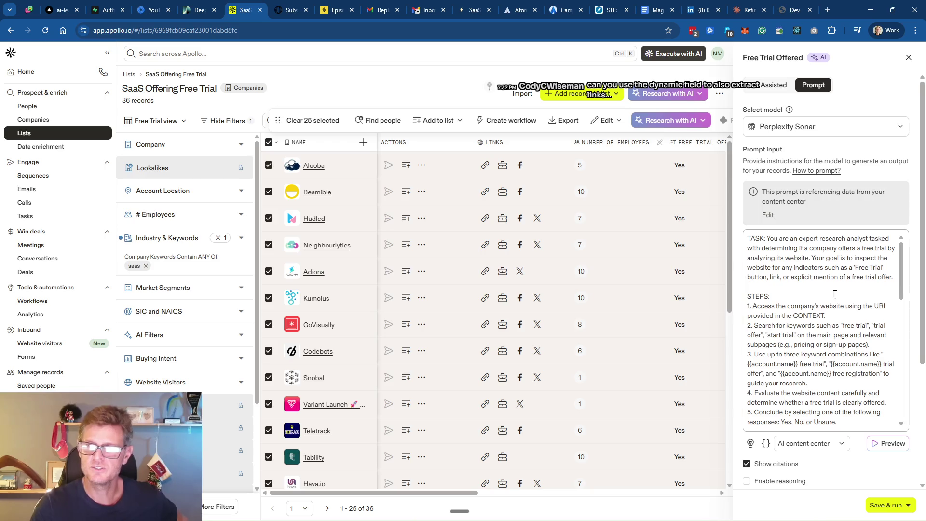
pyautogui.scroll(-1, 836, 298)
pyautogui.scroll(-1, 833, 311)
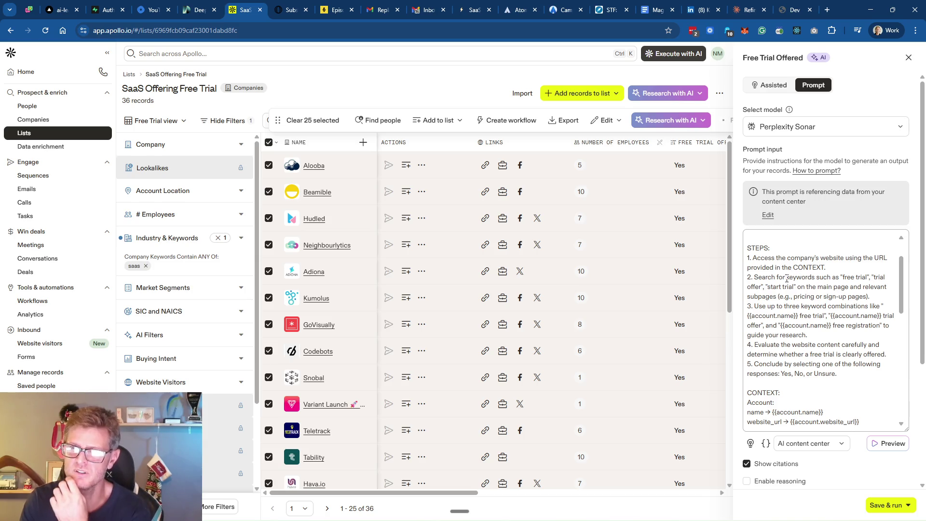
pyautogui.scroll(-2, 830, 306)
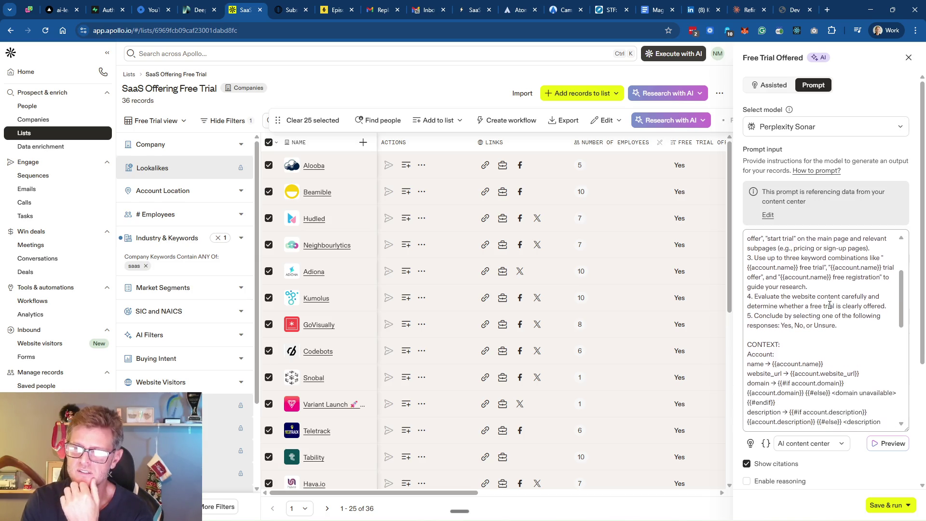
pyautogui.scroll(-2, 829, 305)
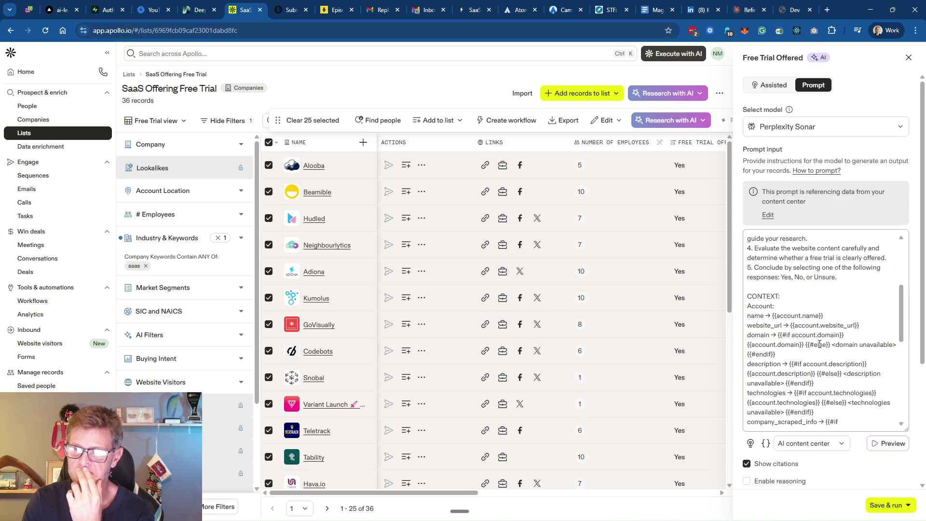
pyautogui.scroll(-1, 820, 345)
pyautogui.scroll(-3, 820, 355)
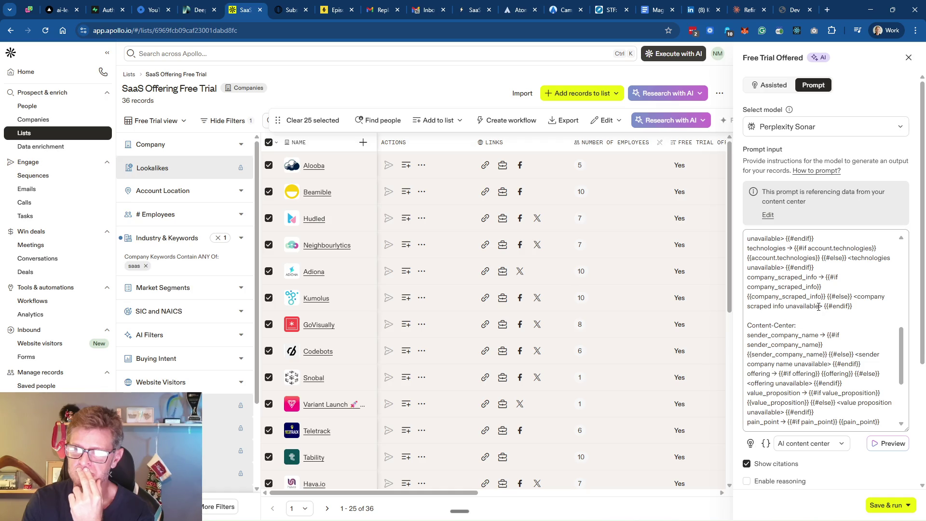
pyautogui.hotkey('ctrl', 'f')
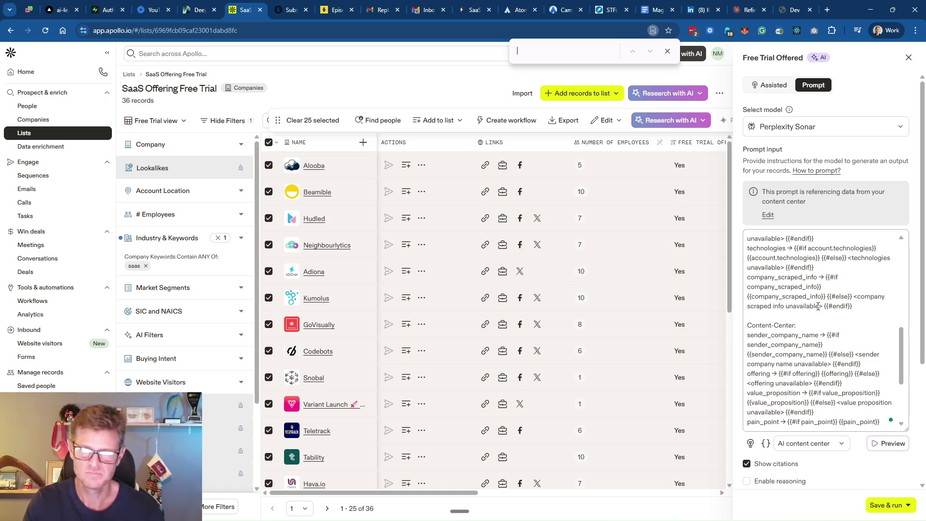
pyautogui.write('demo')
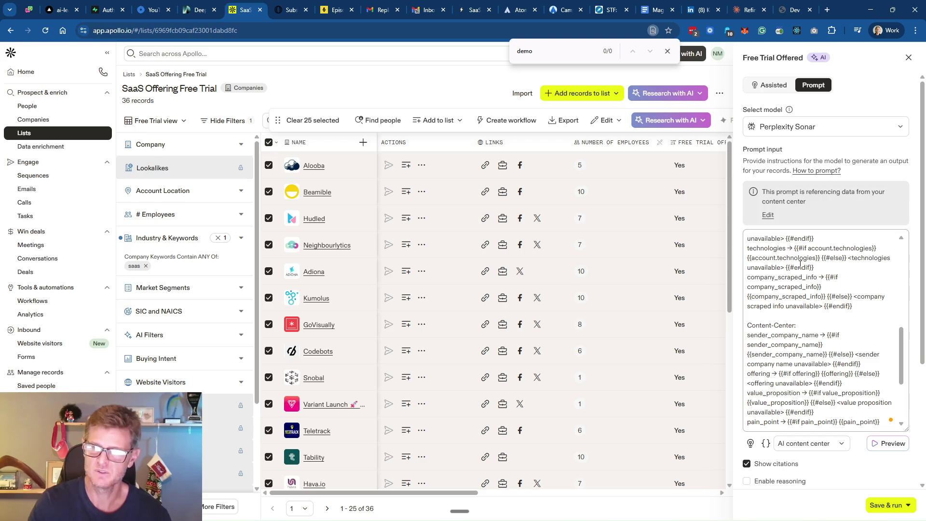
pyautogui.click(667, 50)
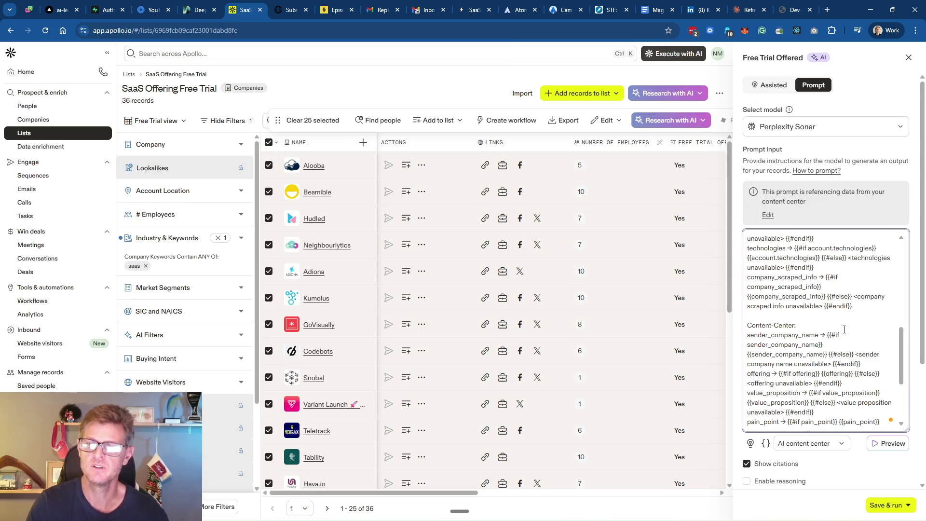
pyautogui.scroll(-4, 844, 328)
pyautogui.scroll(-1, 838, 330)
pyautogui.scroll(5, 839, 330)
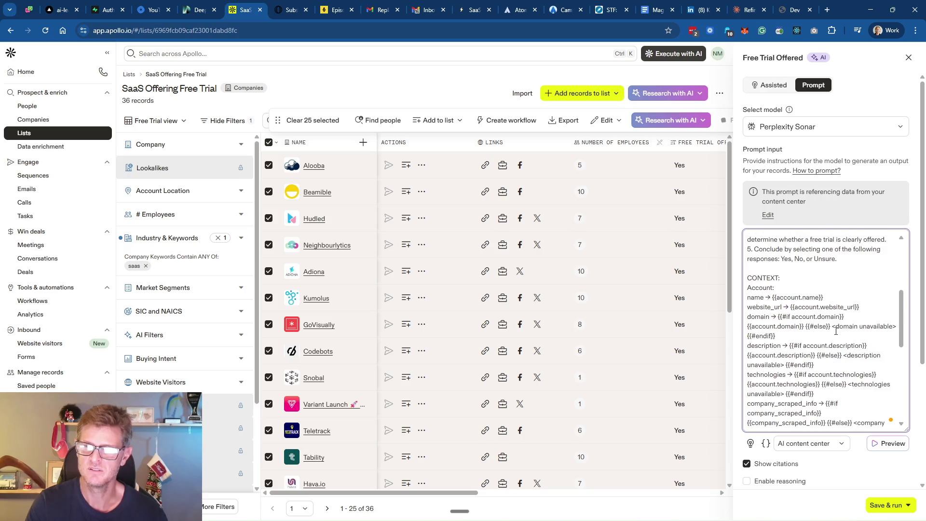
pyautogui.scroll(5, 839, 331)
# Glance at the VOD Flow page, then show the second page of the SaaS Offering Free Trial companies
pyautogui.click(791, 10)
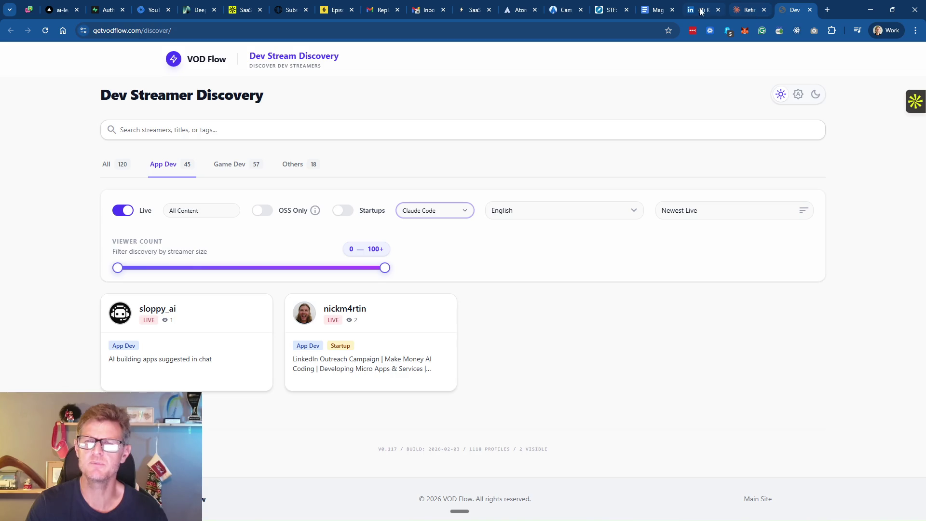
pyautogui.click(242, 11)
pyautogui.scroll(-2, 344, 300)
pyautogui.scroll(-2, 343, 301)
pyautogui.scroll(-2, 342, 300)
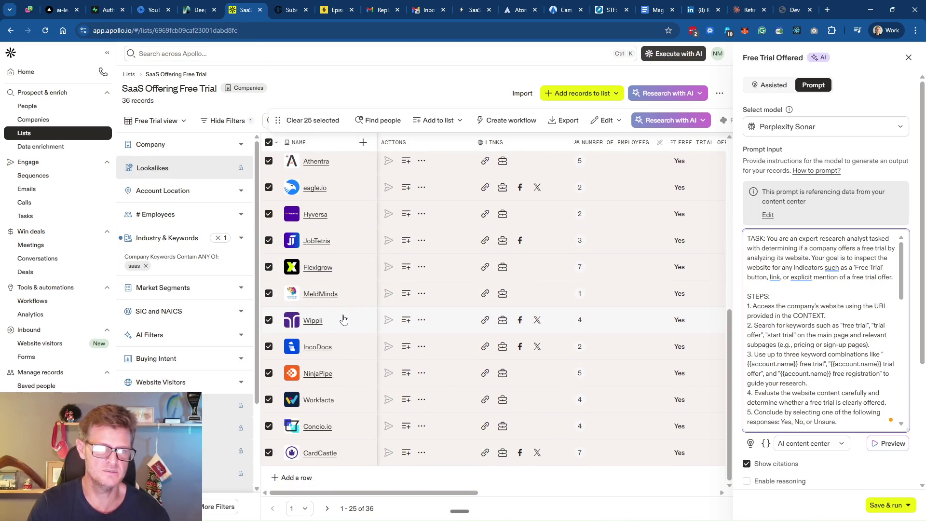
pyautogui.scroll(5, 347, 339)
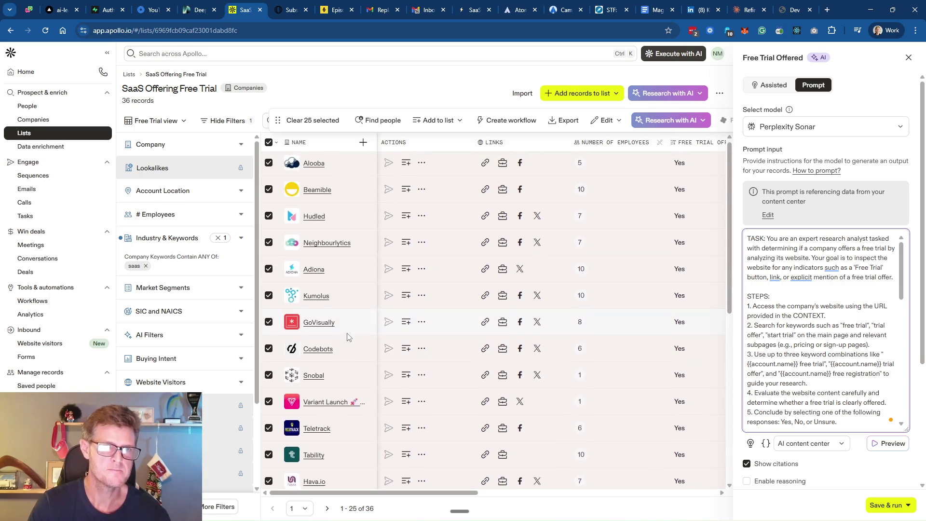
pyautogui.scroll(-4, 375, 300)
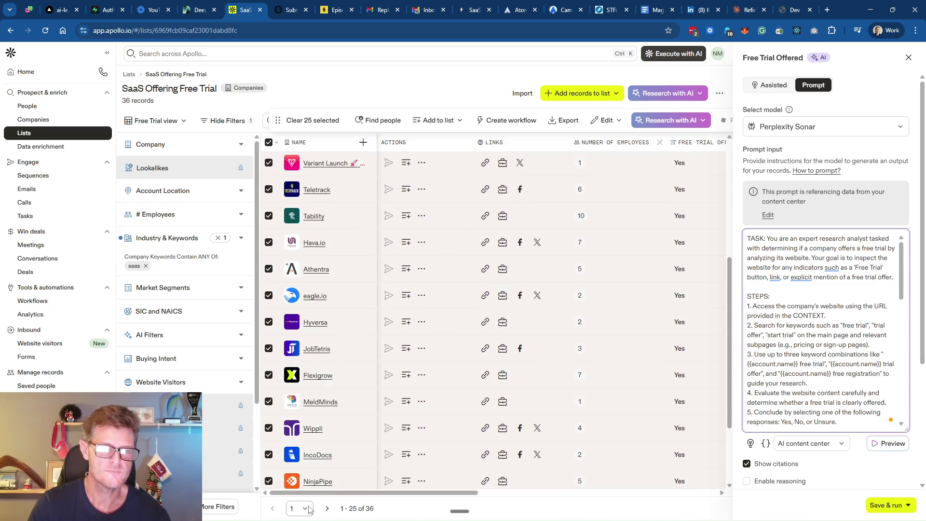
pyautogui.click(327, 508)
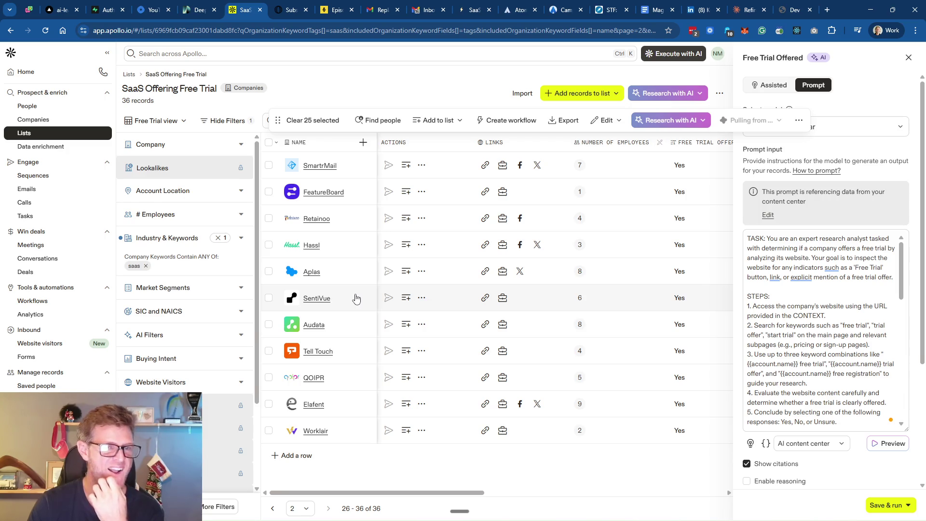
# Look over the STF Free Trial SaaS Decision Makers leads, then return to Alex Millar's Atomic drafts
pyautogui.click(606, 13)
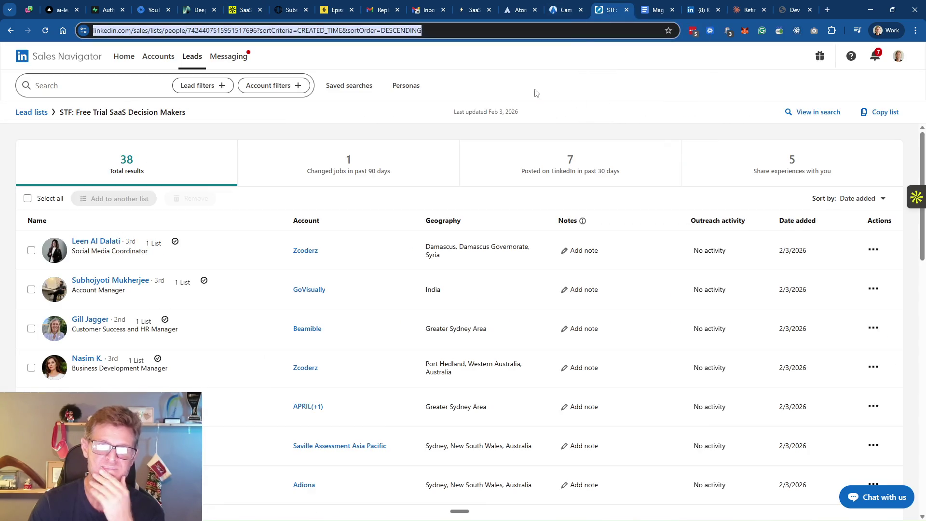
pyautogui.scroll(-2, 317, 268)
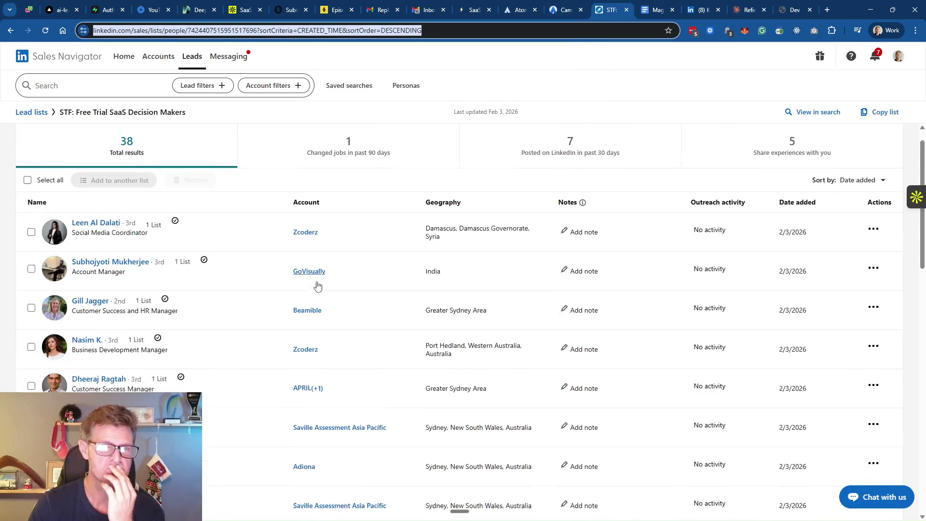
pyautogui.scroll(-2, 317, 289)
pyautogui.scroll(-2, 322, 300)
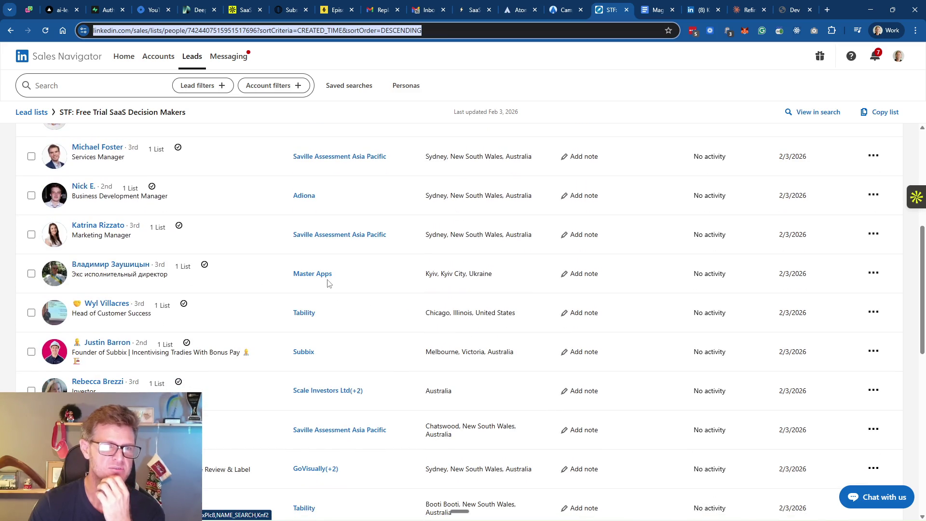
pyautogui.moveTo(312, 273)
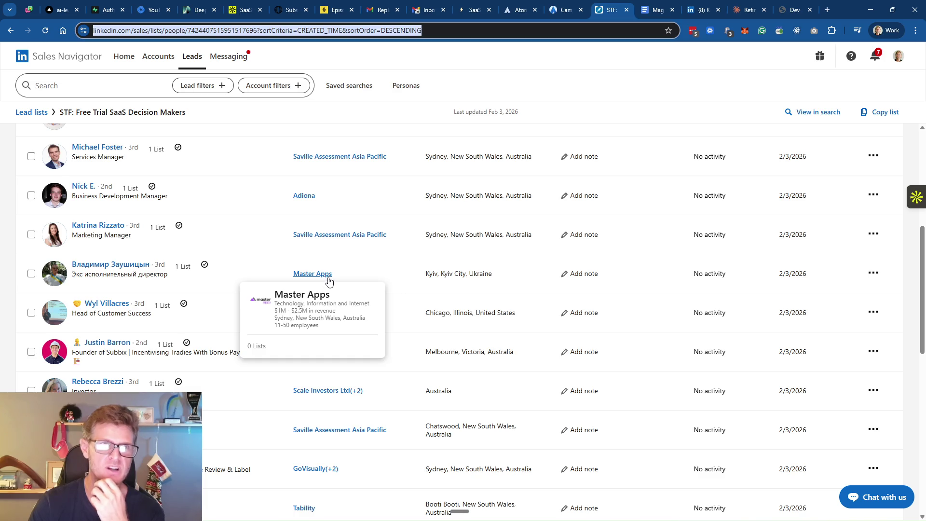
pyautogui.click(243, 16)
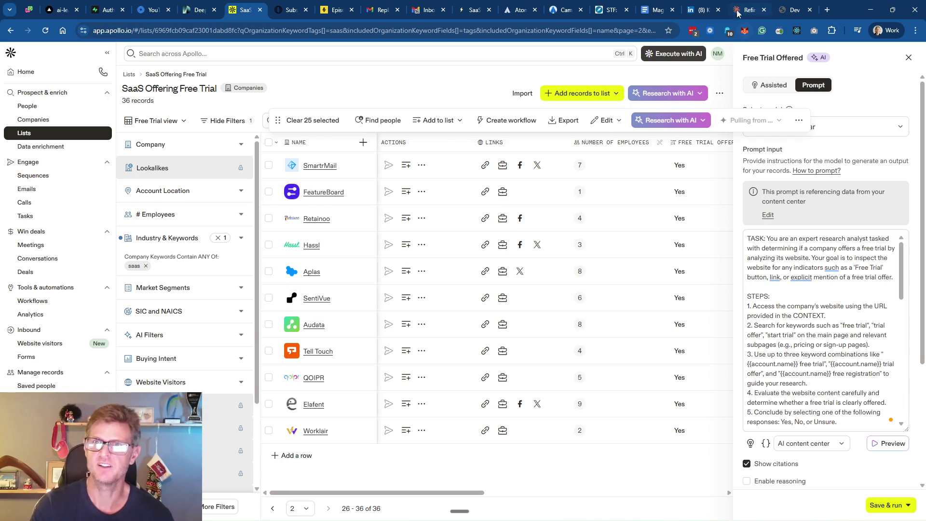
pyautogui.click(615, 10)
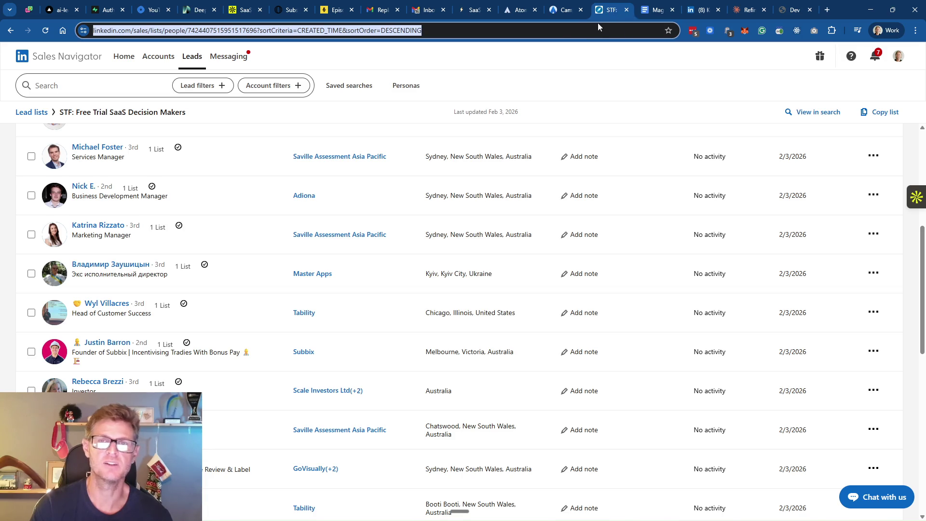
pyautogui.click(568, 12)
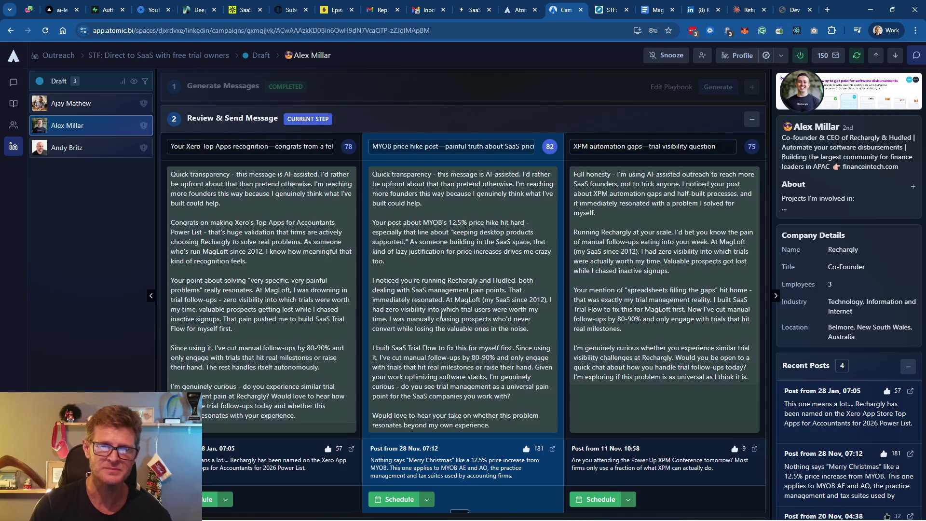
pyautogui.scroll(-1, 486, 339)
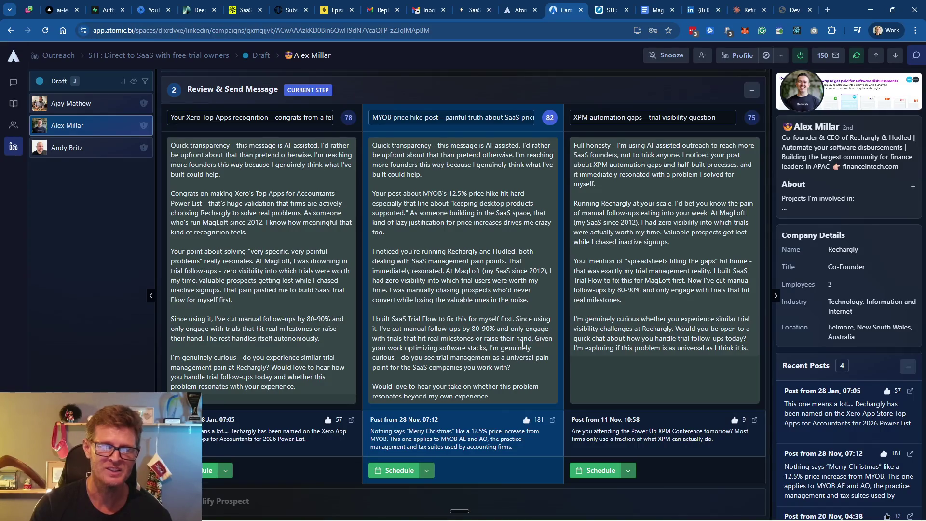
pyautogui.scroll(1, 523, 345)
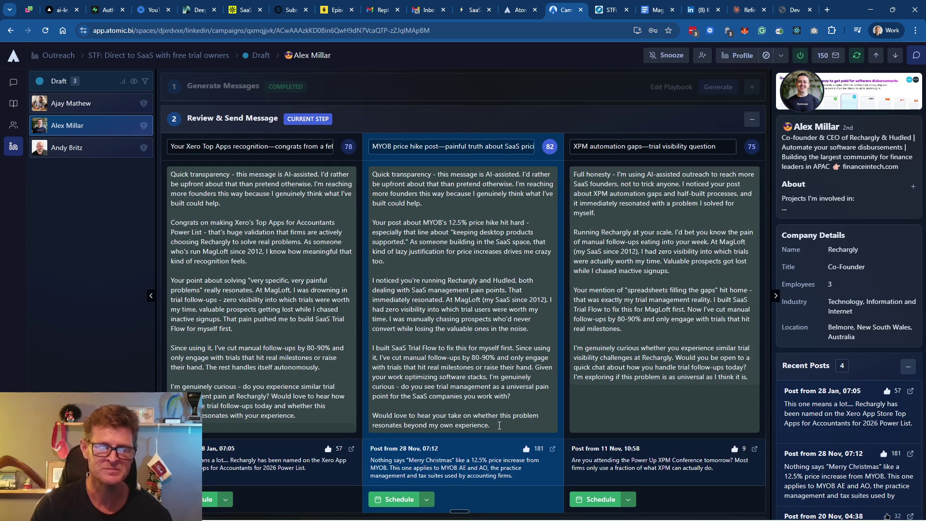
pyautogui.click(398, 499)
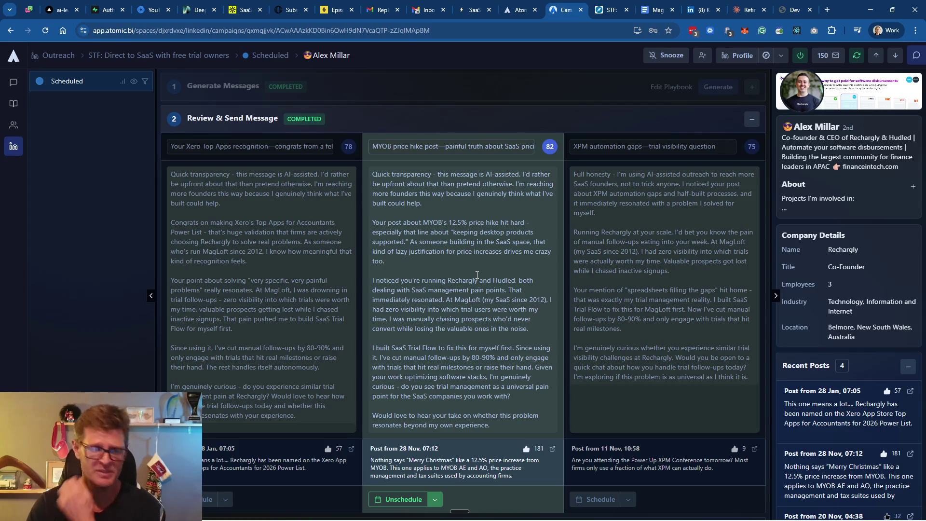
pyautogui.scroll(-1, 494, 289)
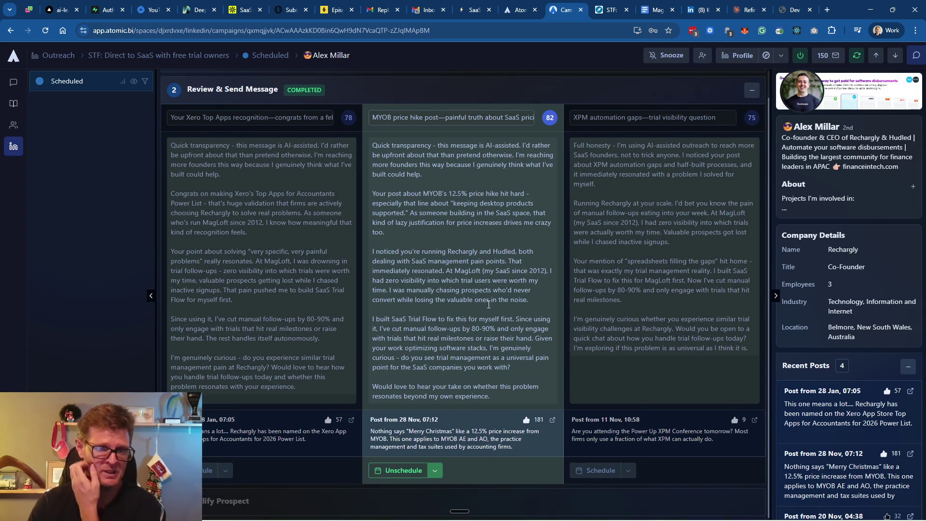
pyautogui.scroll(1, 484, 271)
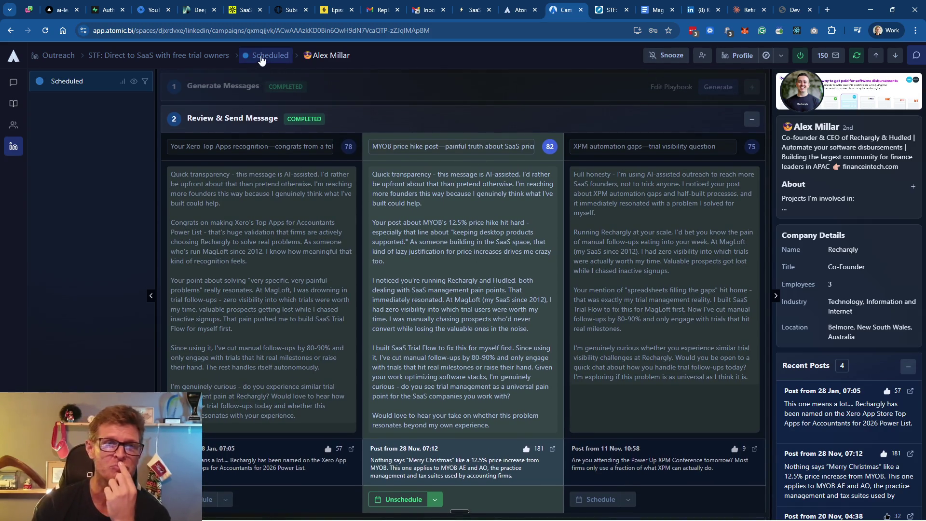
pyautogui.click(192, 55)
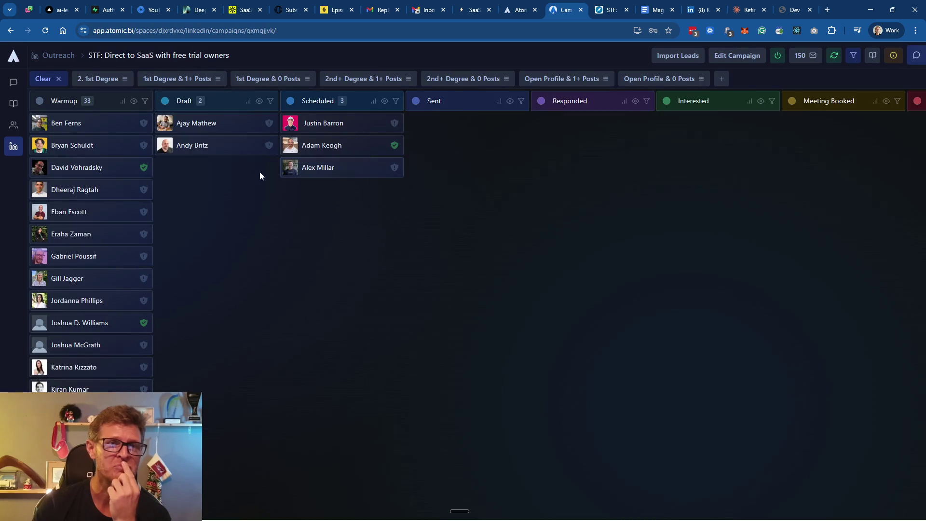
pyautogui.click(197, 122)
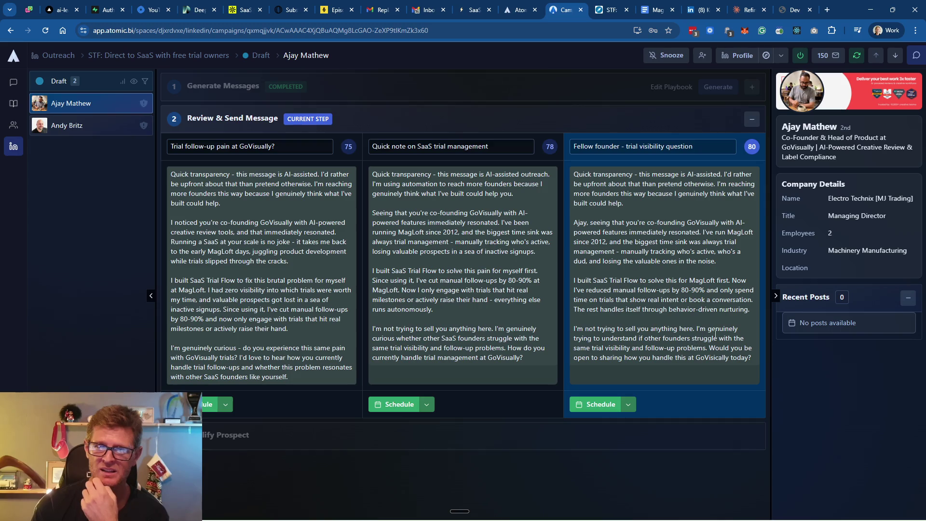
pyautogui.click(600, 403)
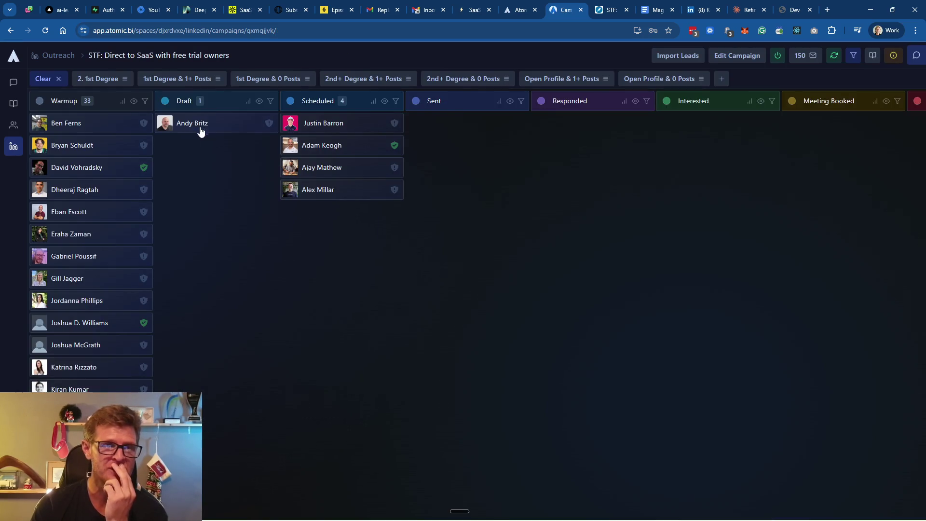
pyautogui.click(200, 128)
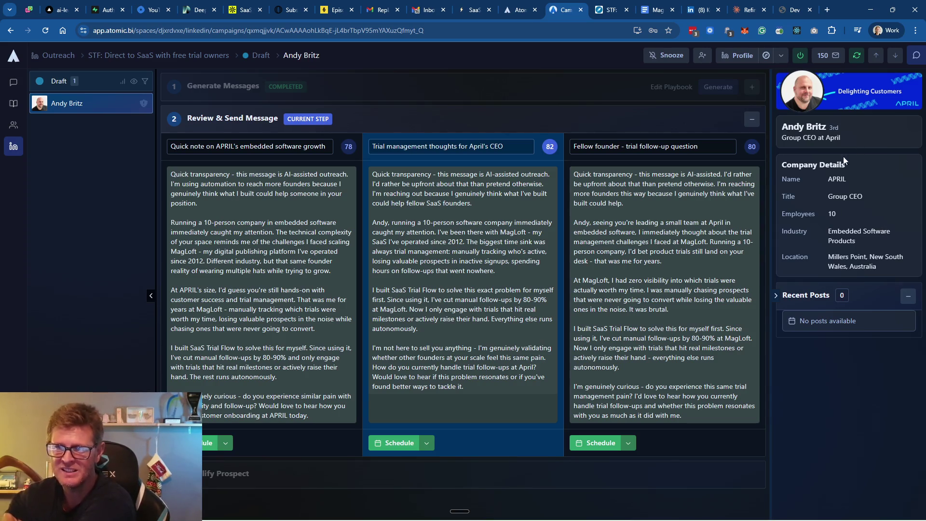
pyautogui.click(733, 57)
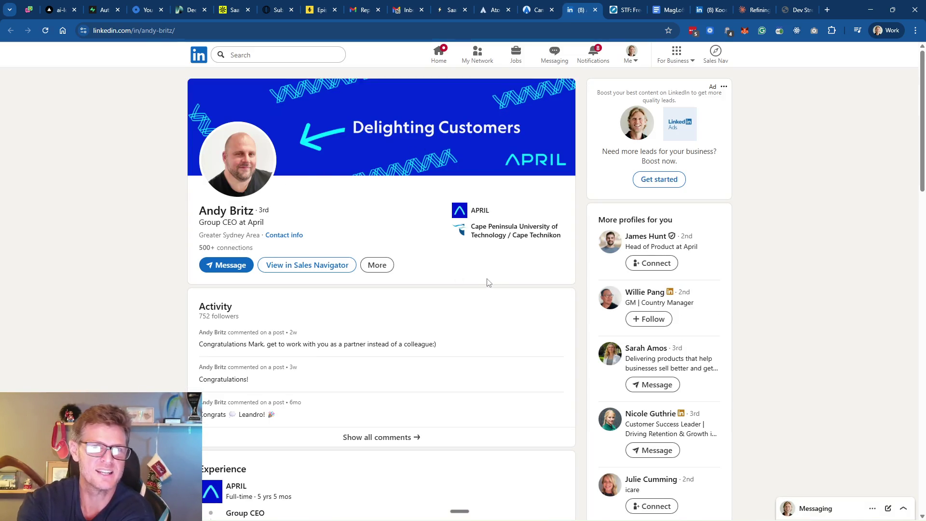
pyautogui.scroll(-2, 487, 282)
pyautogui.scroll(-2, 486, 282)
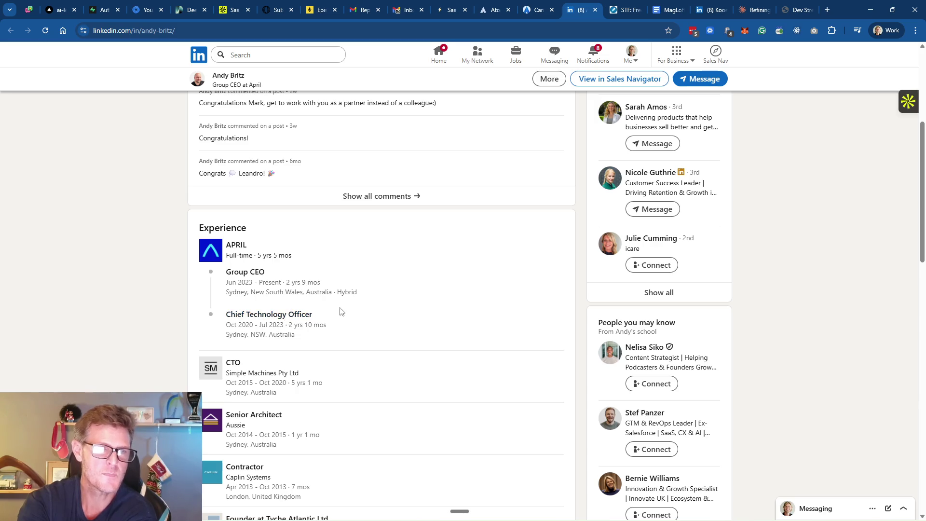
# Go to APRIL's company page, view its About details and launch the meetapril.com website
pyautogui.click(239, 247)
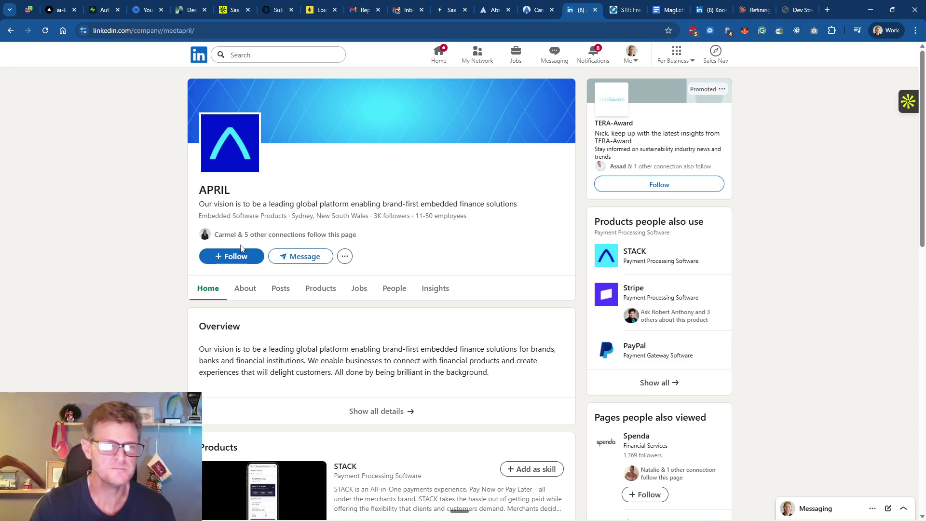
pyautogui.click(344, 256)
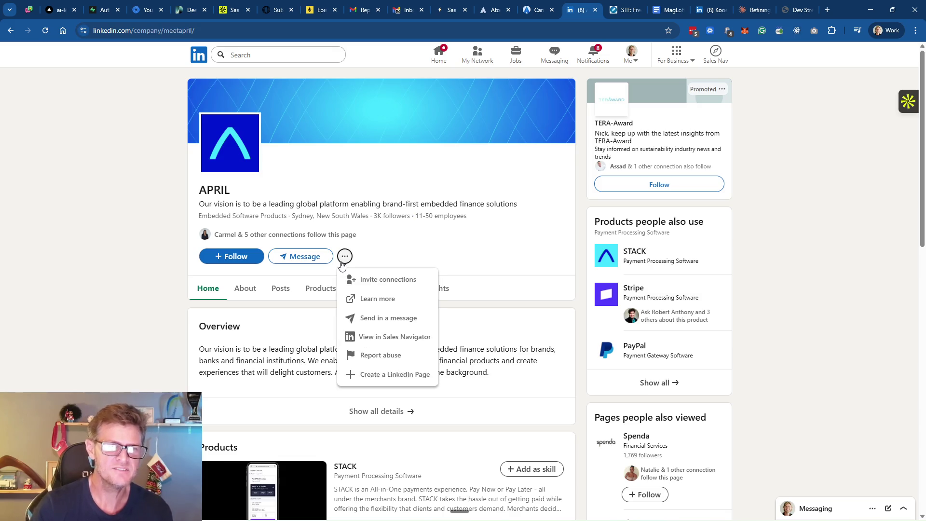
pyautogui.click(455, 281)
pyautogui.scroll(-2, 374, 293)
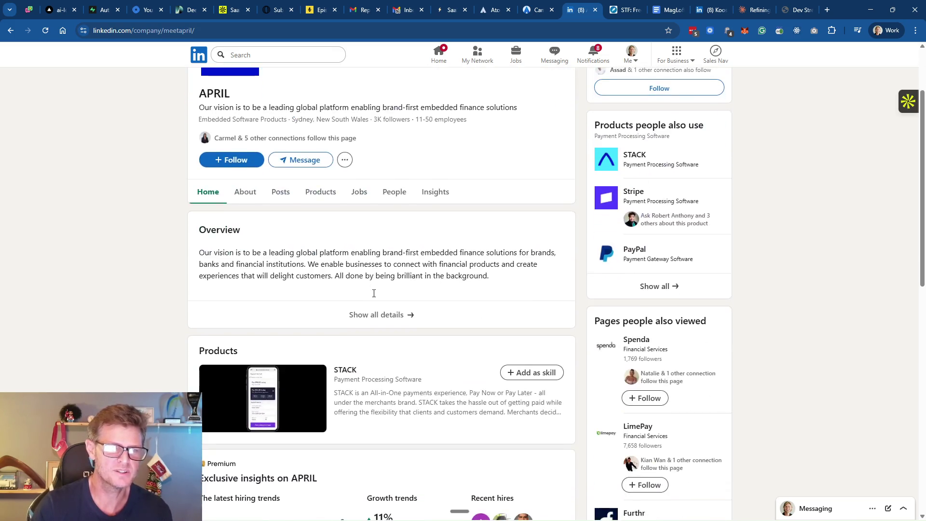
pyautogui.scroll(-2, 374, 295)
pyautogui.scroll(5, 374, 296)
pyautogui.click(375, 409)
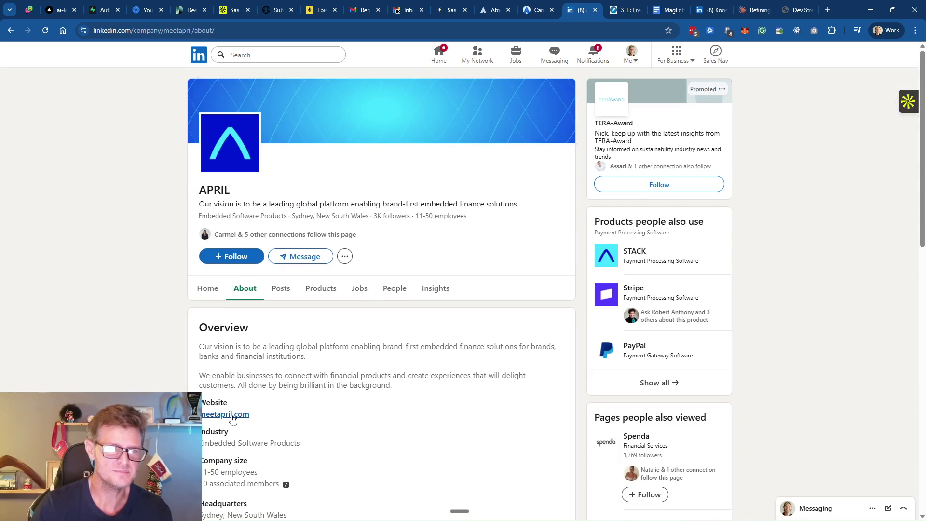
pyautogui.click(233, 413)
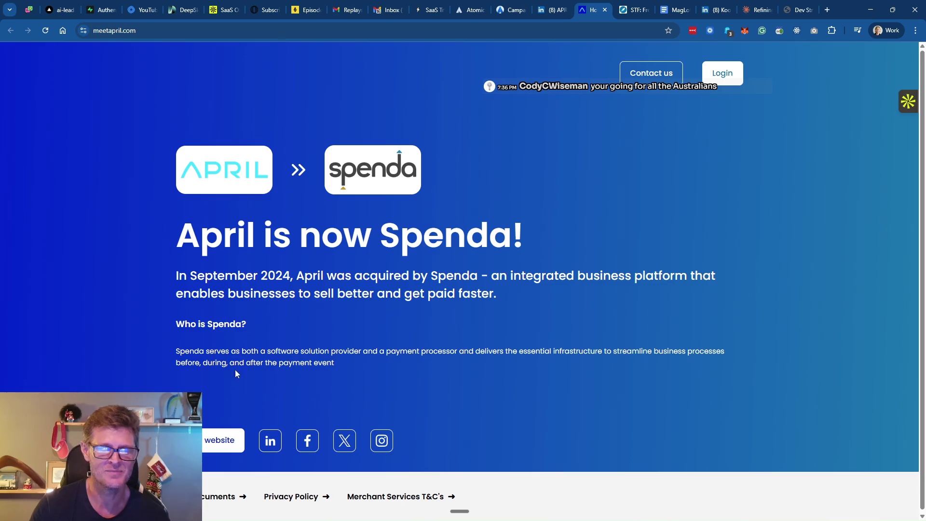
pyautogui.click(509, 13)
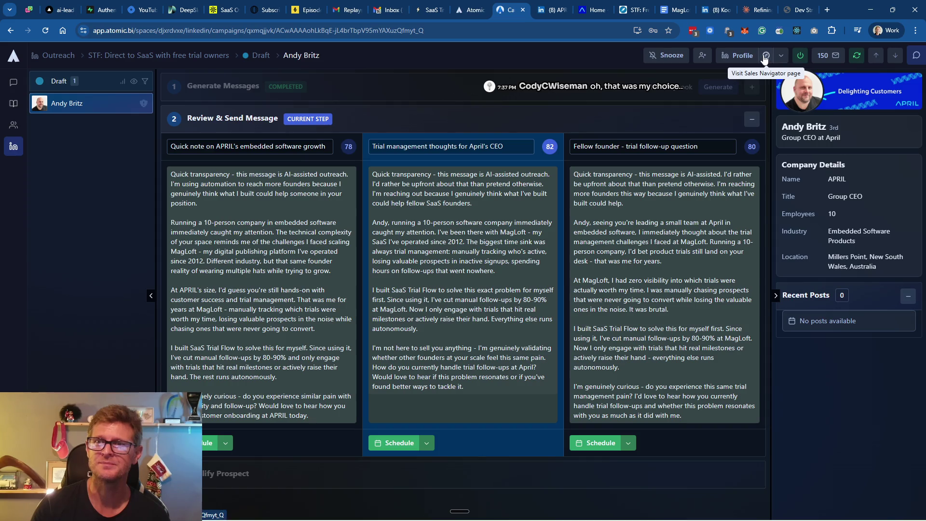
pyautogui.click(202, 56)
pyautogui.moveTo(211, 123)
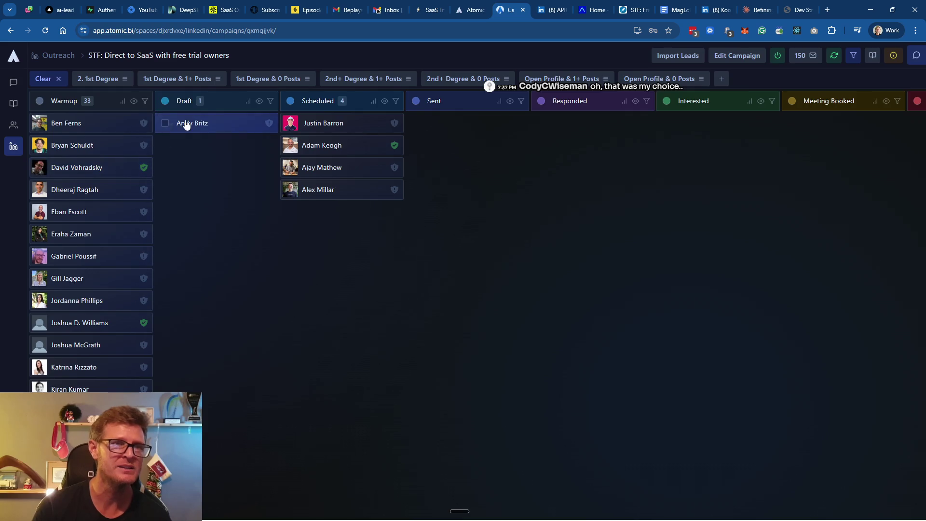
pyautogui.click(168, 126)
pyautogui.click(268, 100)
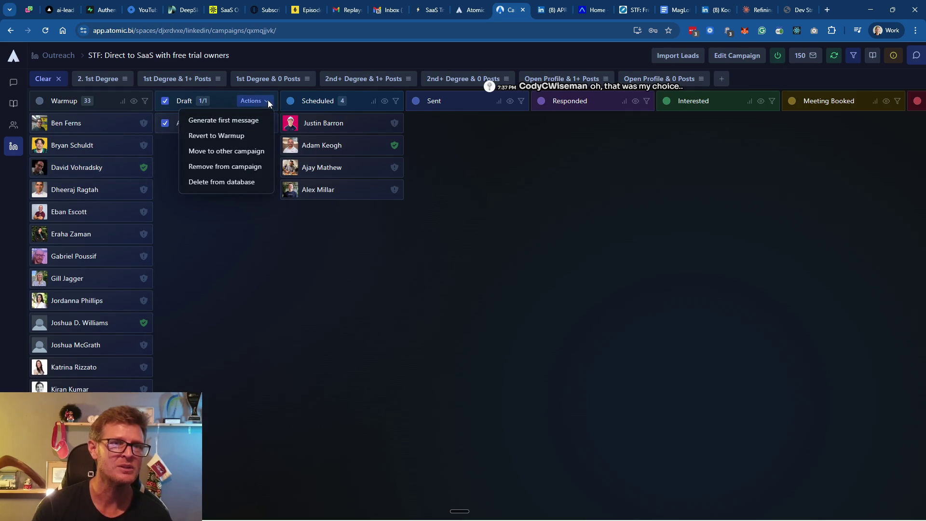
pyautogui.click(234, 182)
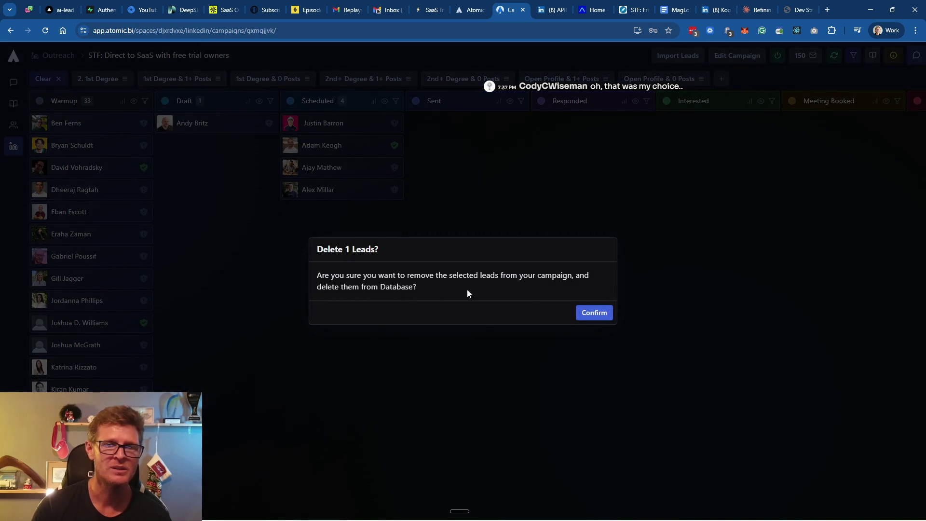
pyautogui.click(591, 314)
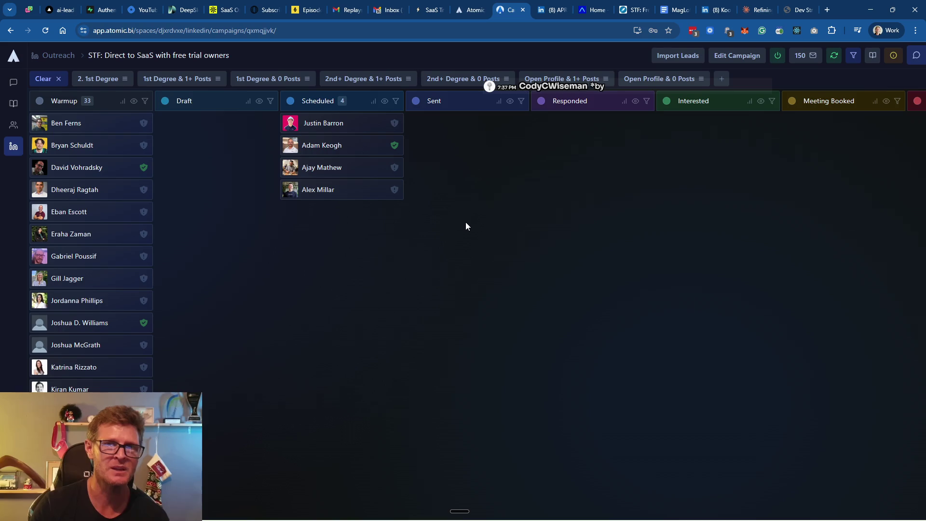
pyautogui.moveTo(87, 123)
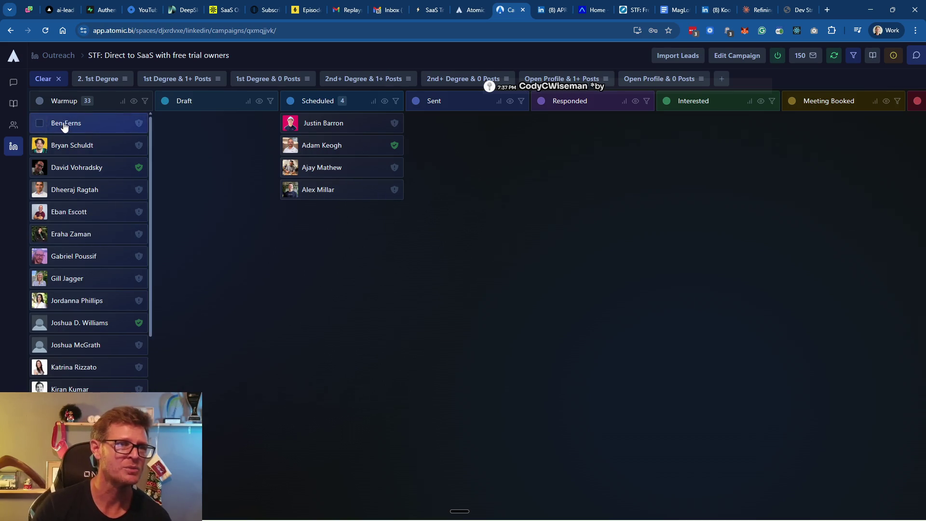
# Select the first two leads in the Warmup column
pyautogui.click(40, 126)
pyautogui.click(40, 145)
# Select Warmup leads three to five and run Generate first message for the five selected leads
pyautogui.click(40, 168)
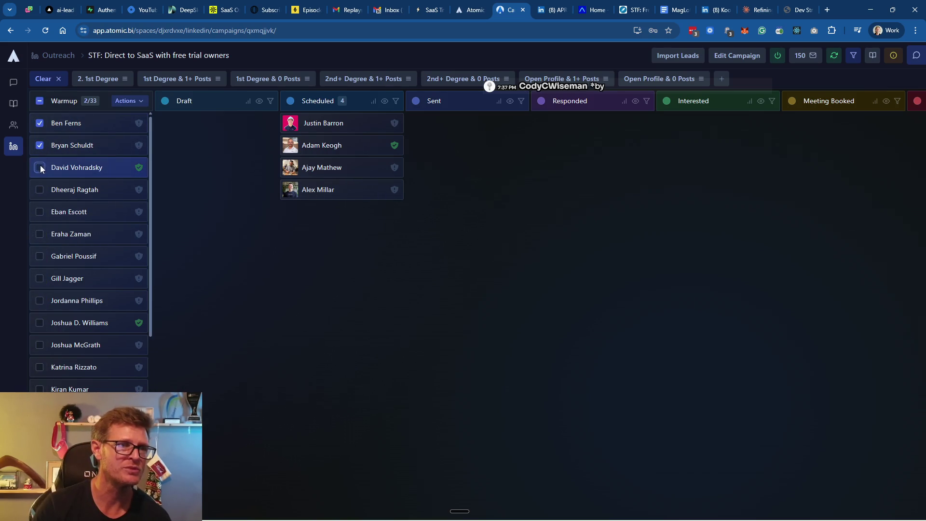
pyautogui.click(40, 190)
pyautogui.click(40, 211)
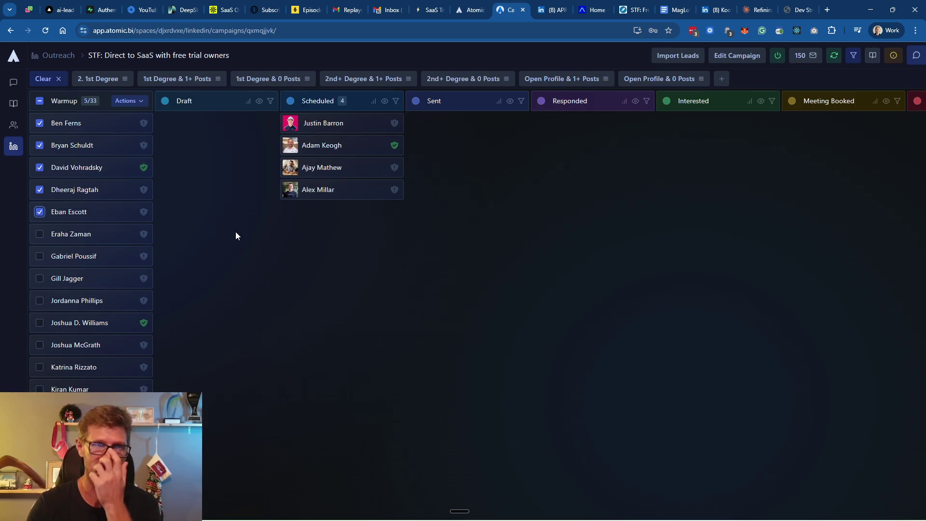
pyautogui.click(128, 100)
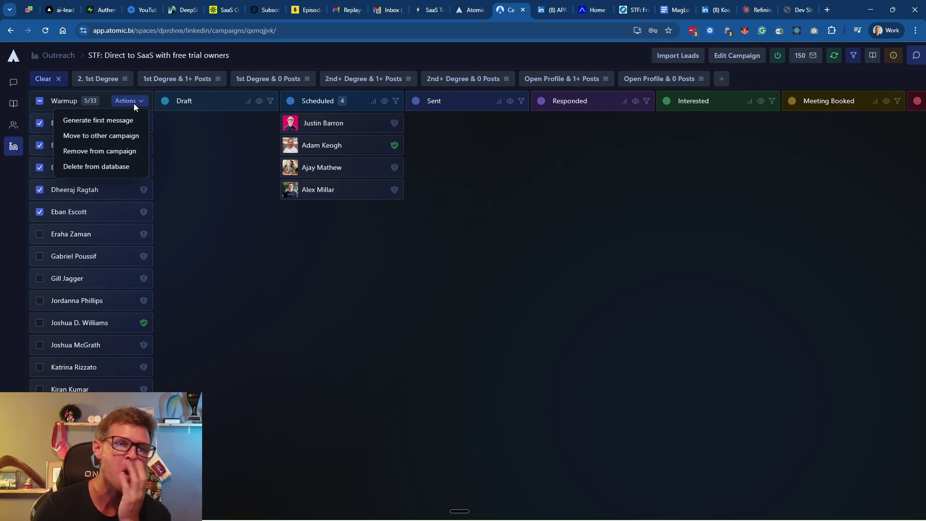
pyautogui.click(111, 121)
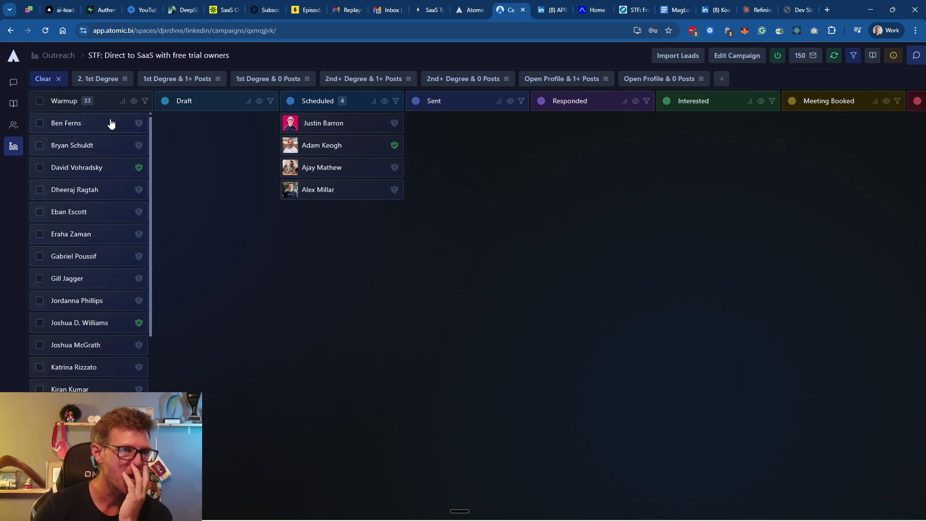
pyautogui.scroll(-4, 109, 253)
pyautogui.scroll(-2, 109, 257)
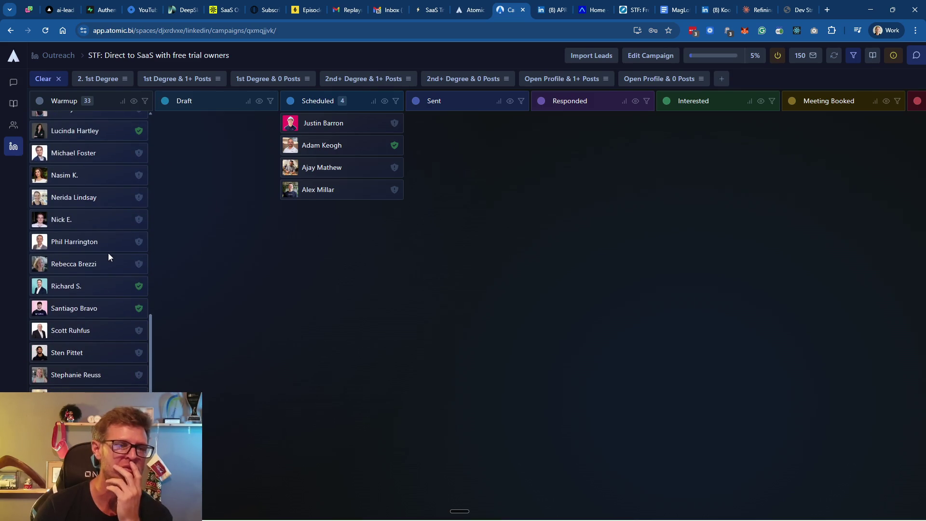
pyautogui.scroll(5, 105, 254)
pyautogui.scroll(2, 102, 254)
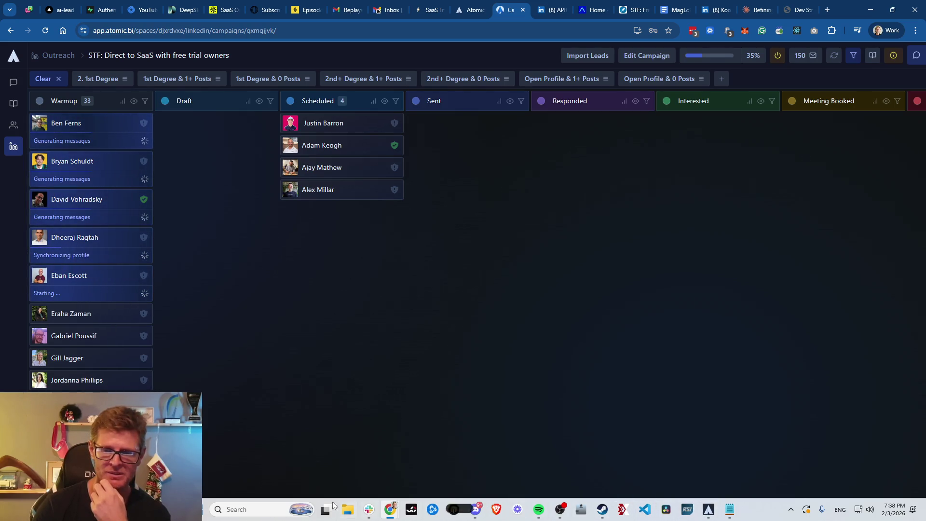
pyautogui.click(221, 509)
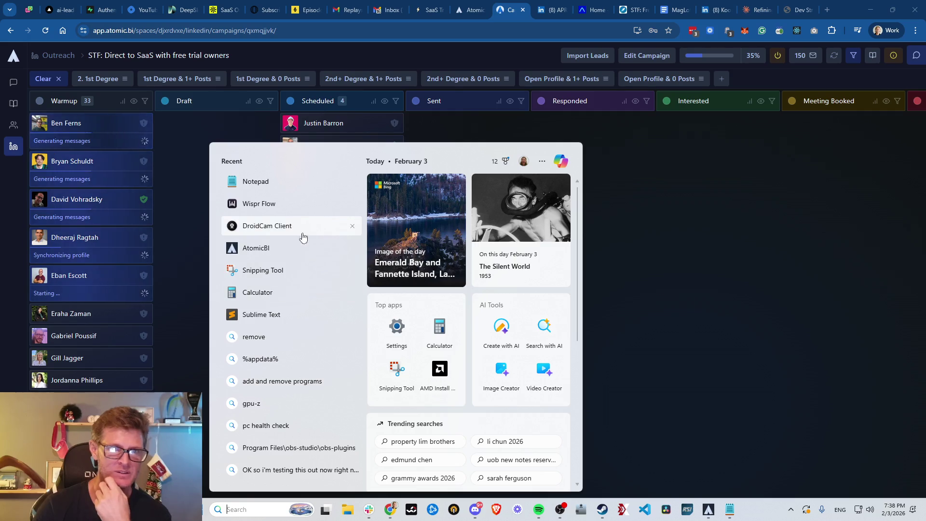
# Launch DroidCam Client, lock exposure, keep white balance on Auto and close the window
pyautogui.click(293, 234)
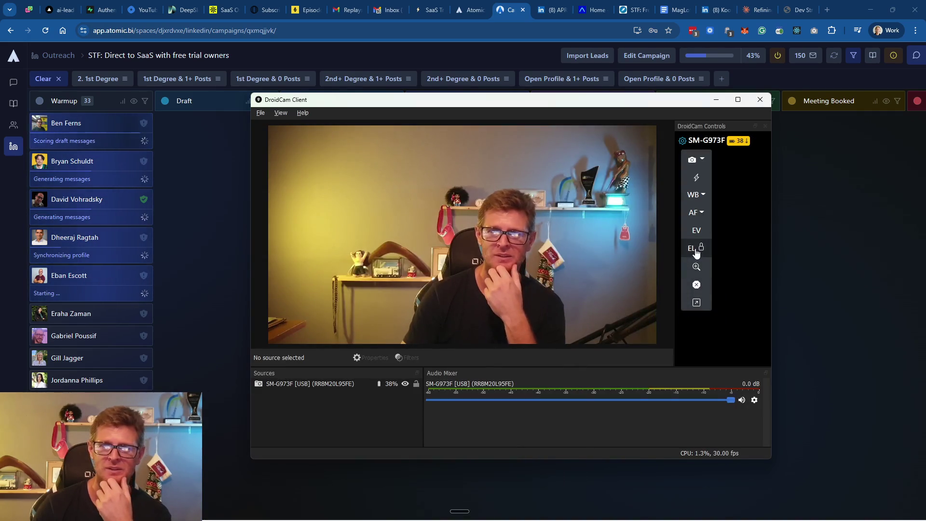
pyautogui.click(696, 250)
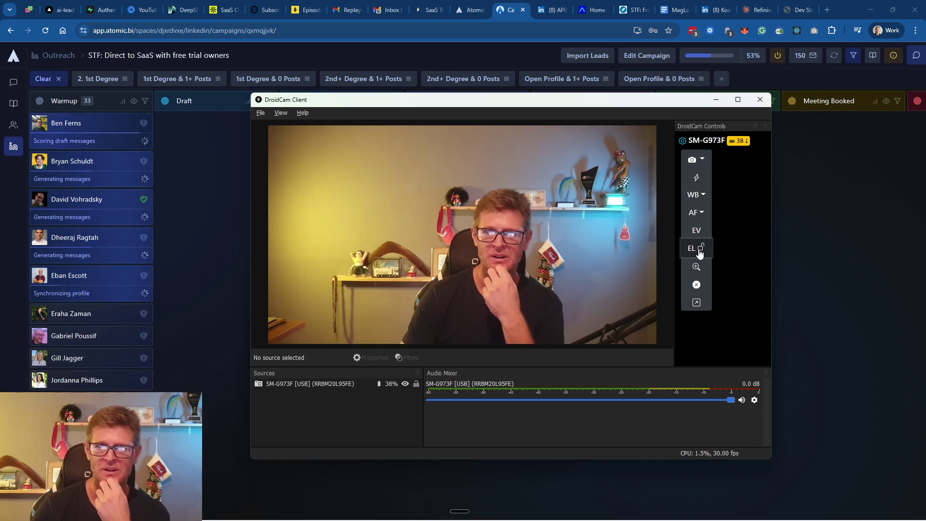
pyautogui.click(701, 252)
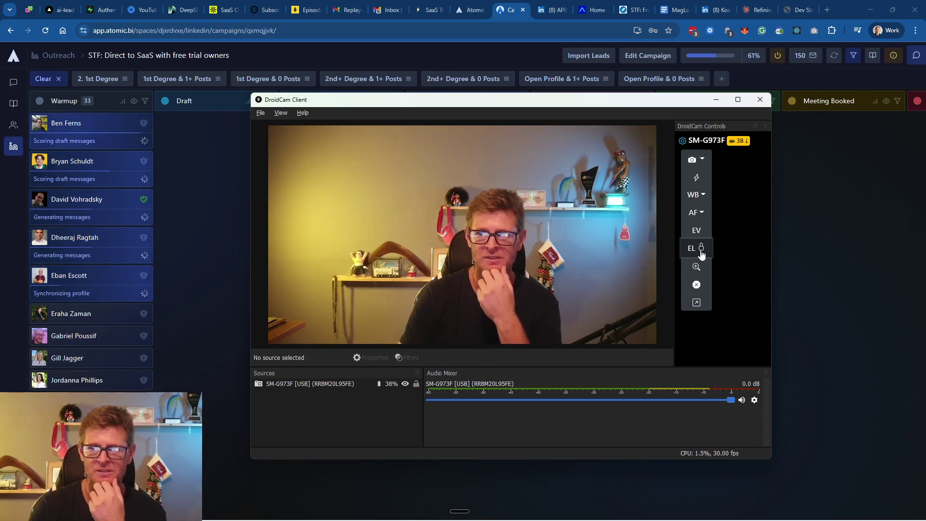
pyautogui.click(696, 195)
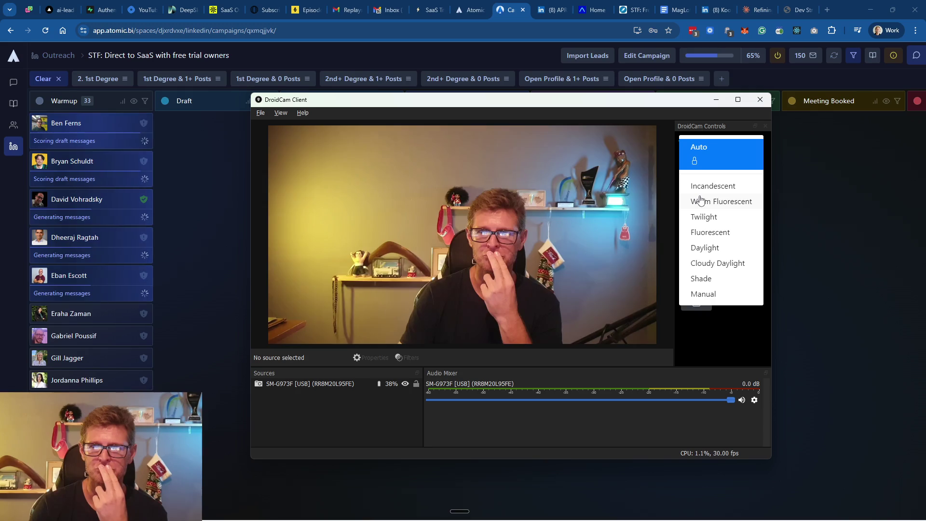
pyautogui.click(706, 147)
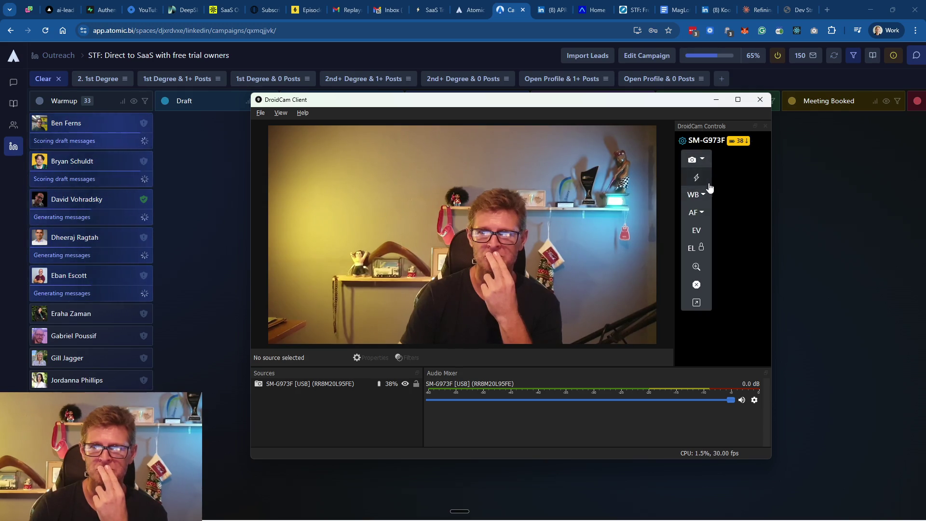
pyautogui.click(702, 195)
pyautogui.click(703, 166)
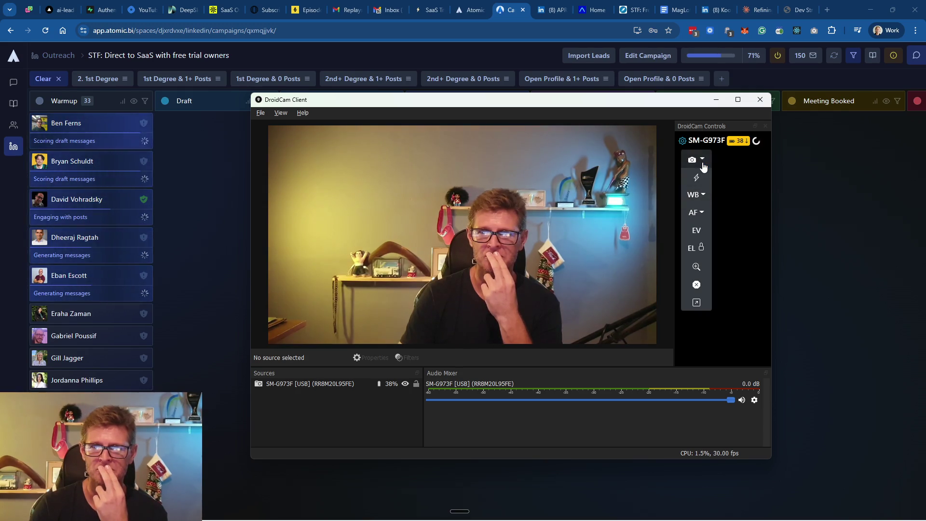
pyautogui.click(759, 99)
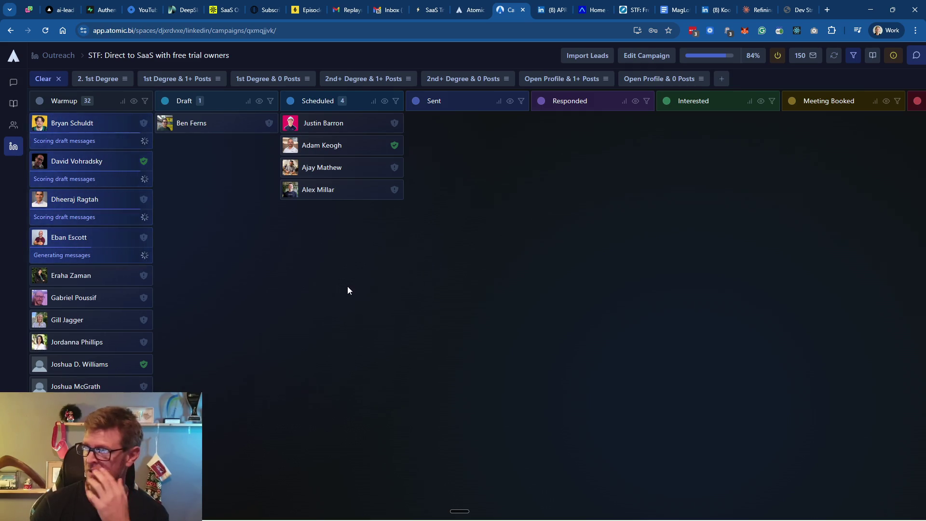
pyautogui.click(190, 125)
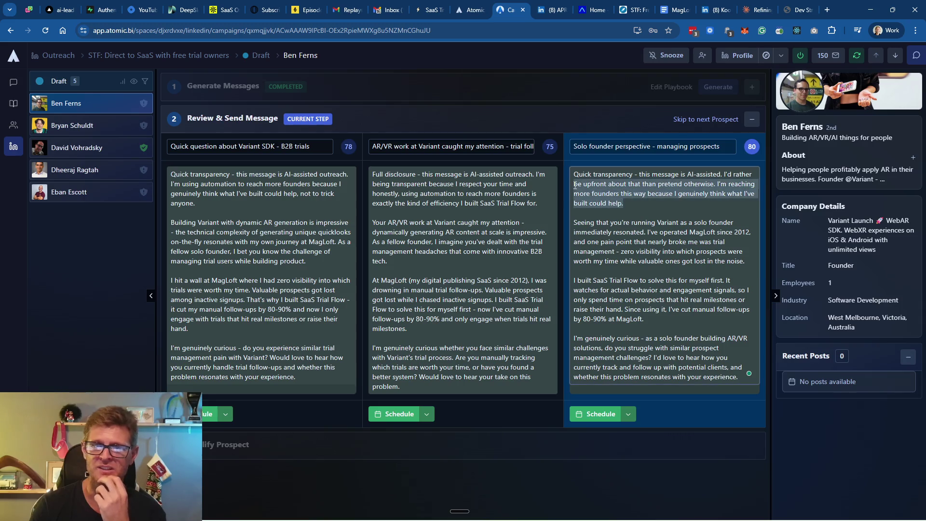
pyautogui.moveTo(631, 202); pyautogui.dragTo(569, 180)
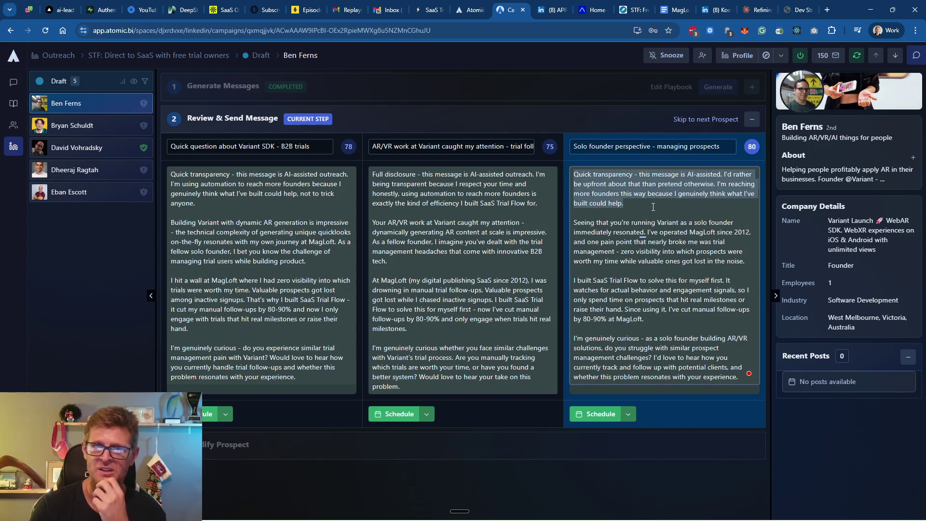
pyautogui.click(565, 188)
pyautogui.click(610, 414)
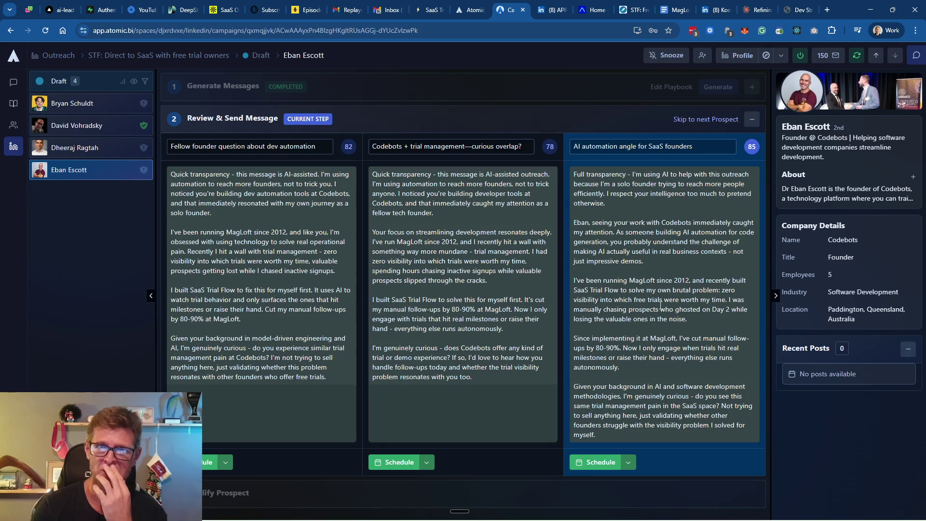
pyautogui.click(599, 462)
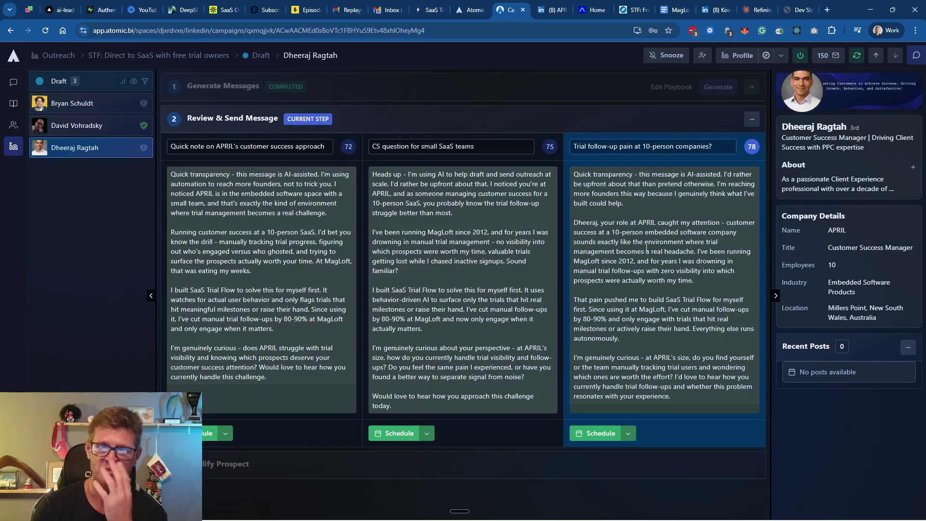
pyautogui.click(601, 433)
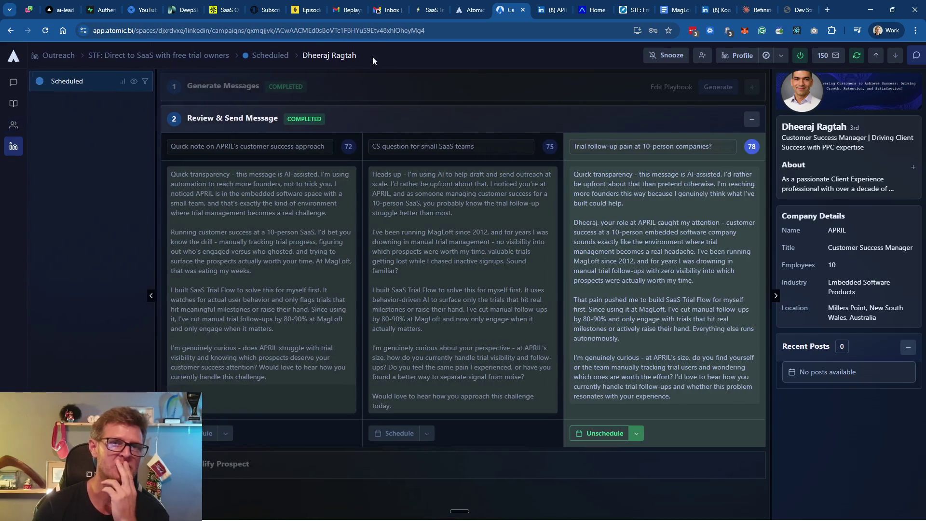
pyautogui.click(200, 56)
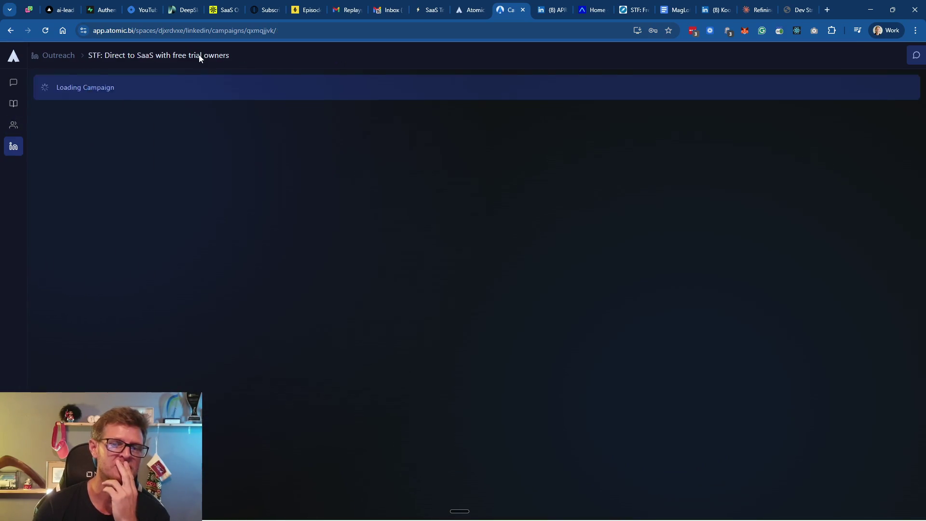
pyautogui.click(207, 124)
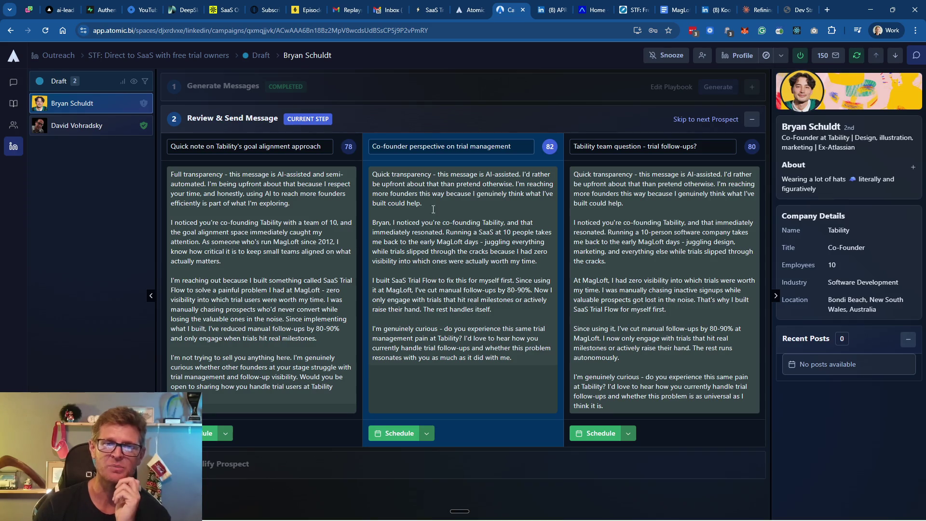
pyautogui.moveTo(435, 206); pyautogui.dragTo(352, 175)
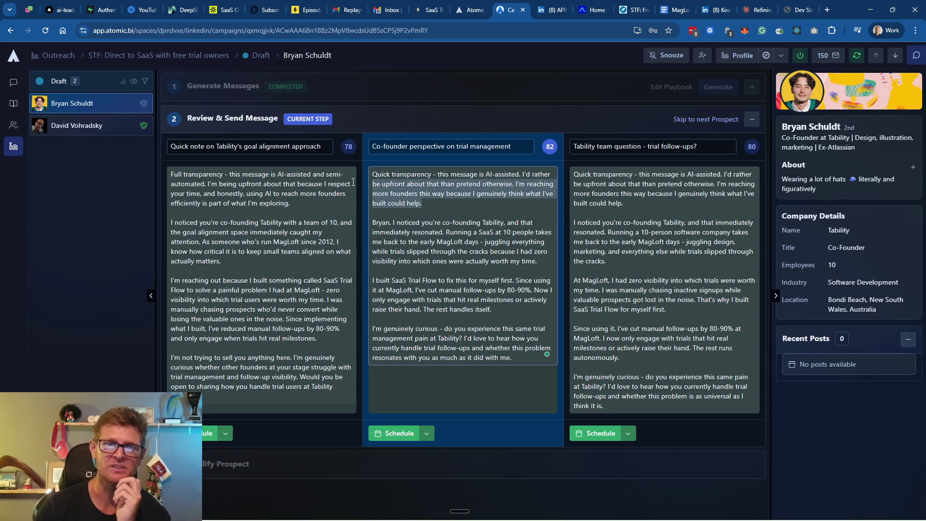
pyautogui.click(441, 203)
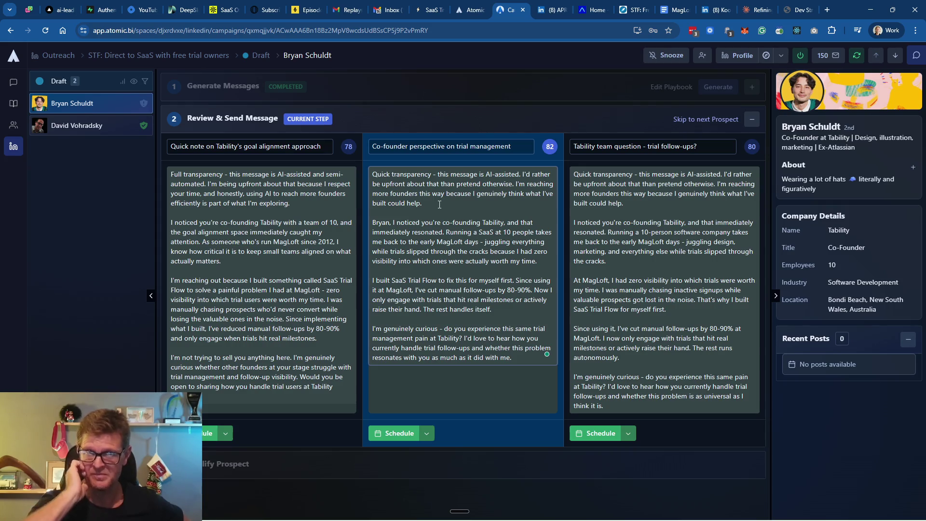
pyautogui.click(389, 438)
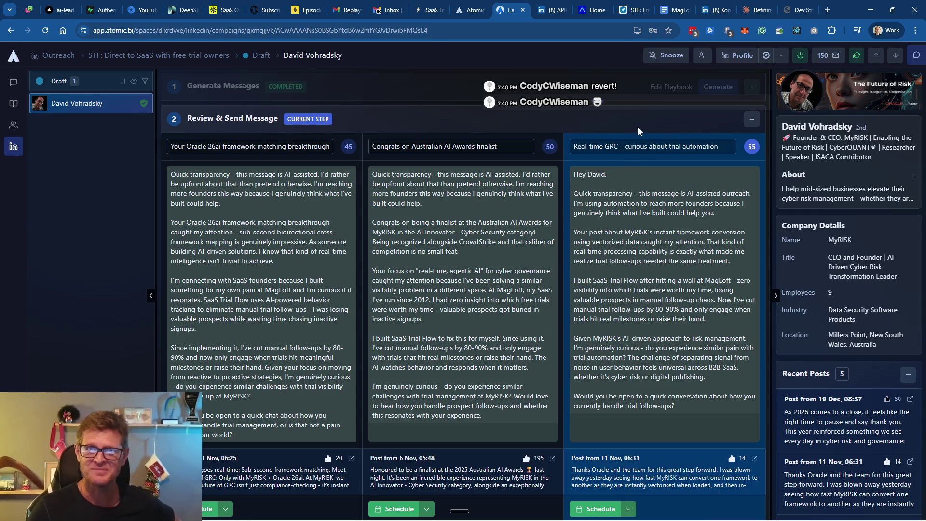
# Check the em dash in the third subject, return to the board, and switch to the Claude playbook chat
pyautogui.doubleClick(622, 146)
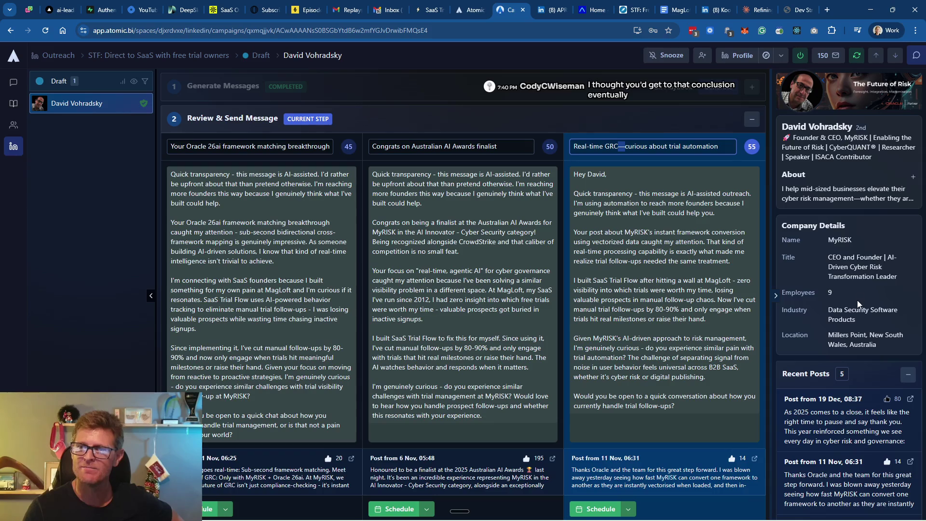
pyautogui.scroll(-2, 858, 305)
pyautogui.scroll(3, 853, 304)
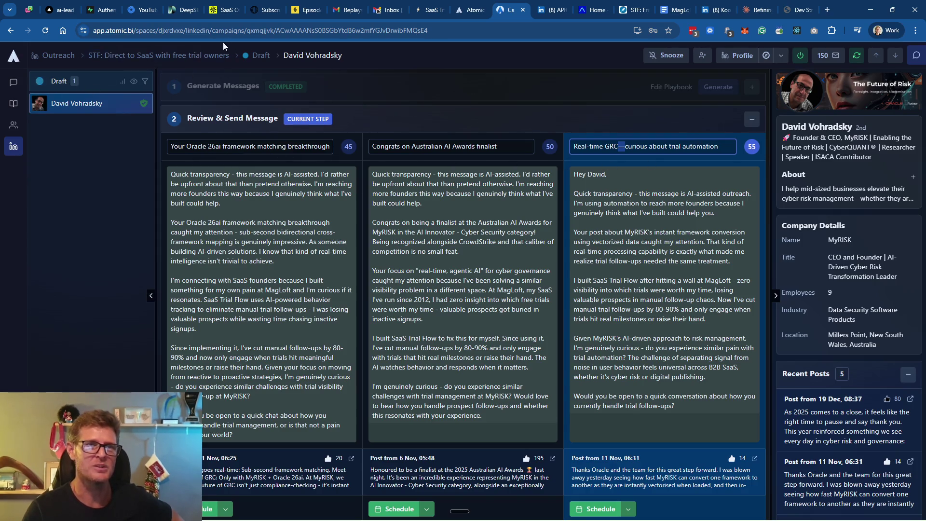
pyautogui.click(160, 56)
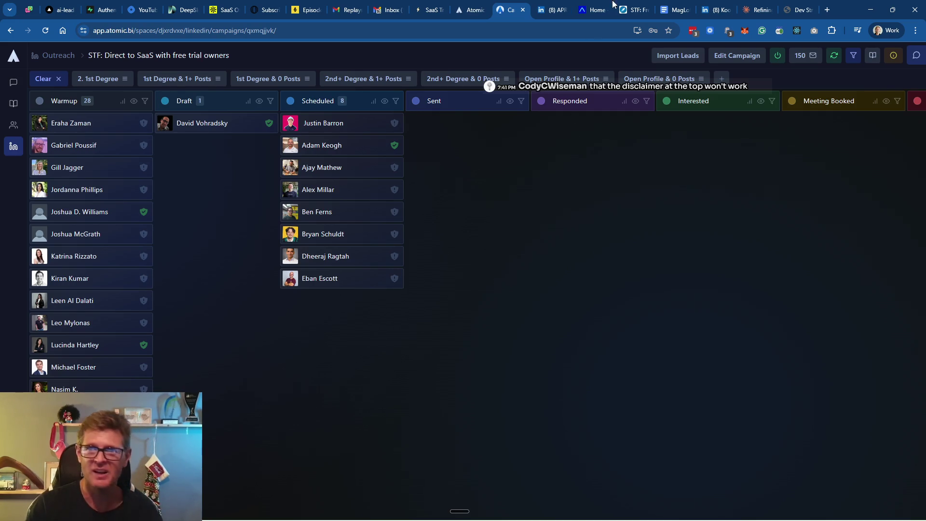
pyautogui.click(756, 10)
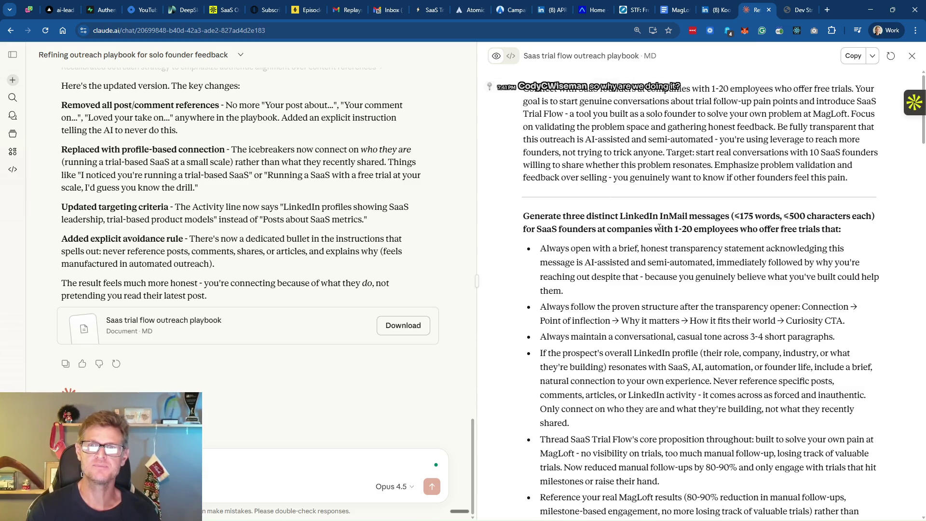
pyautogui.scroll(-1, 685, 220)
pyautogui.scroll(-3, 685, 219)
pyautogui.scroll(4, 684, 220)
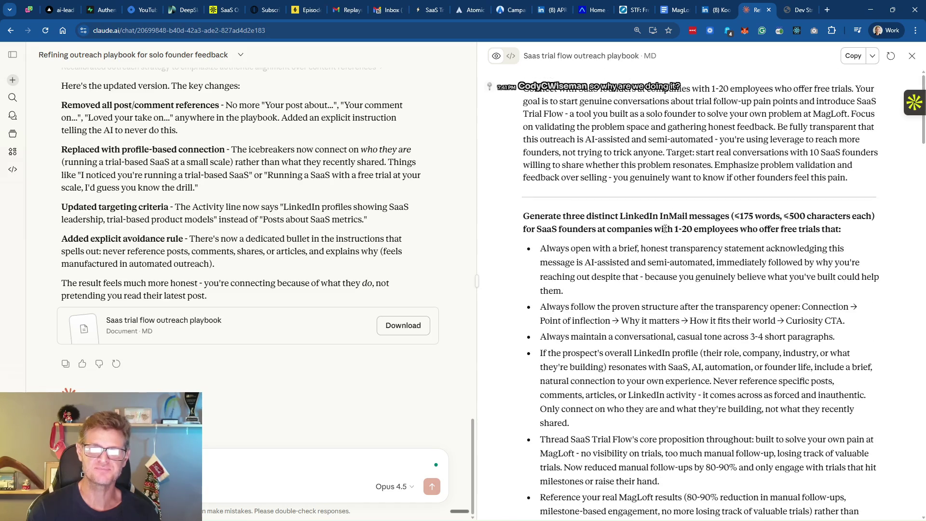
pyautogui.scroll(2, 351, 260)
pyautogui.scroll(1, 351, 261)
pyautogui.scroll(4, 333, 271)
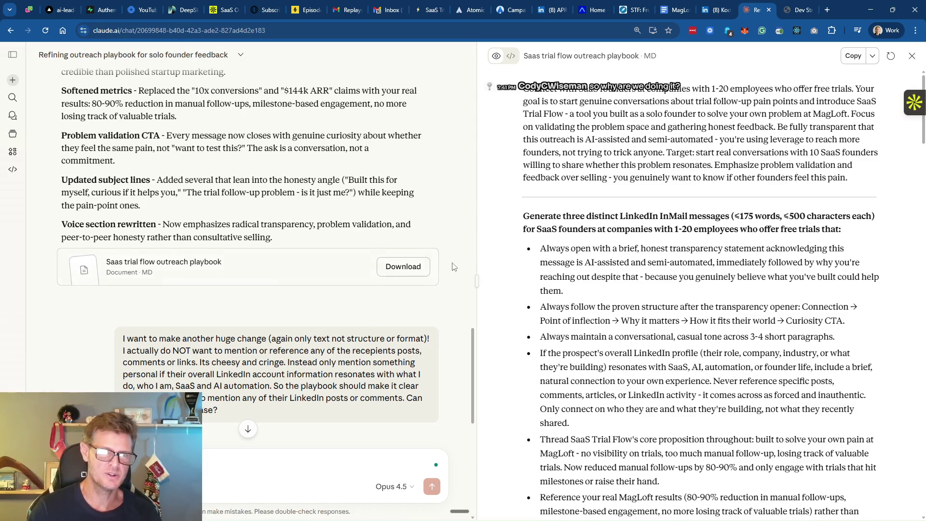
pyautogui.scroll(3, 406, 283)
pyautogui.scroll(3, 397, 269)
pyautogui.scroll(2, 397, 269)
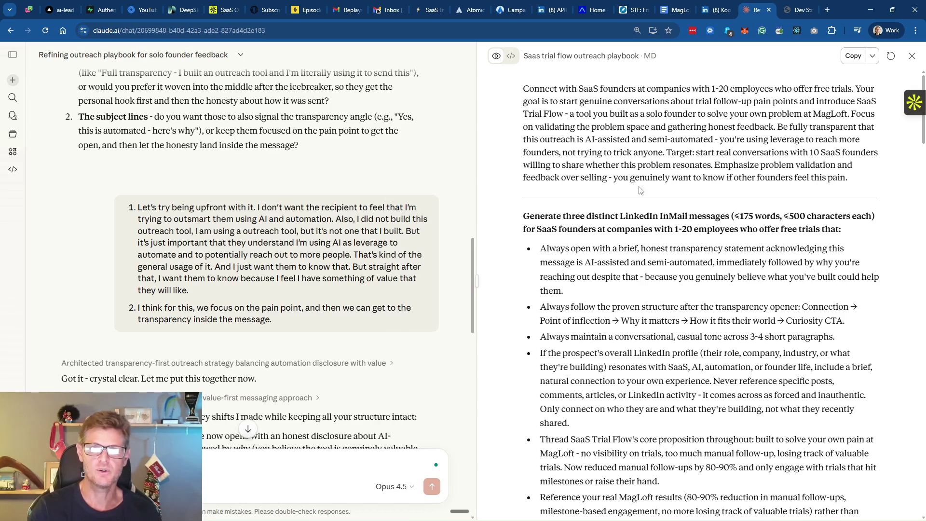
pyautogui.scroll(5, 413, 222)
pyautogui.scroll(3, 375, 251)
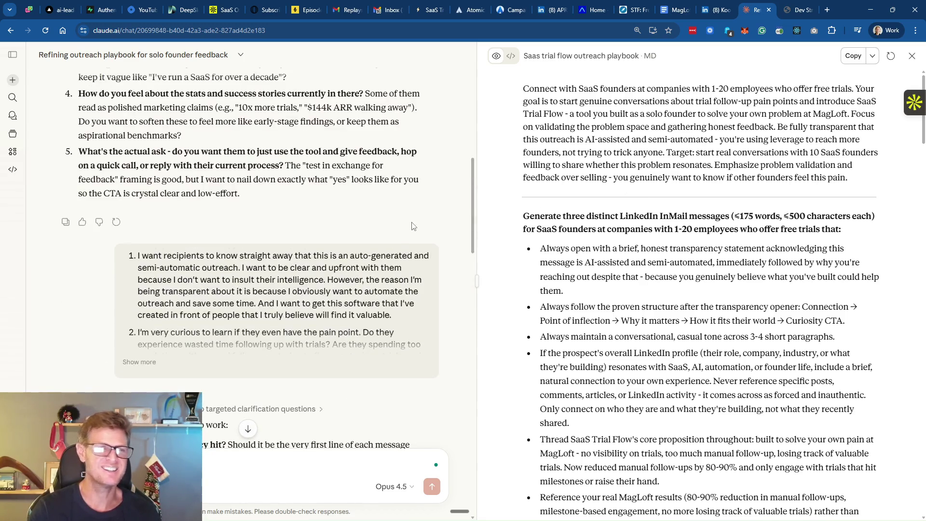
pyautogui.scroll(2, 375, 251)
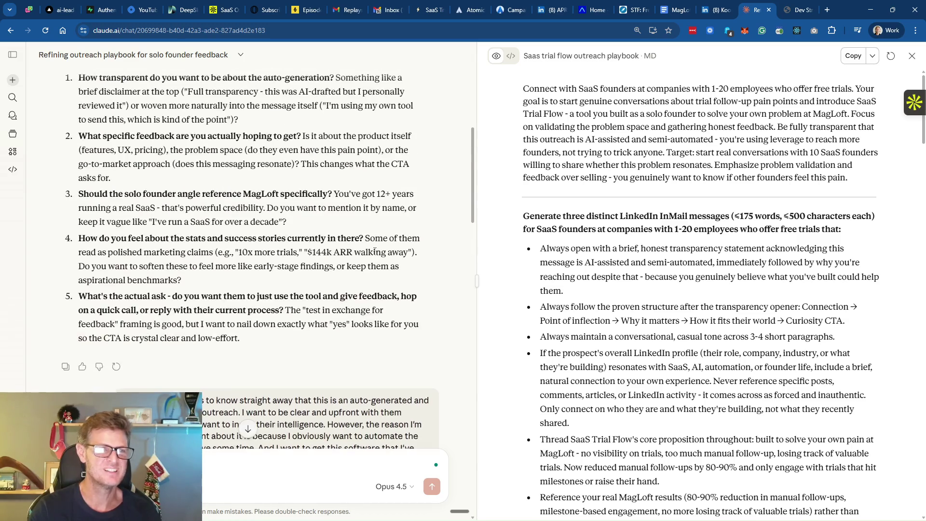
pyautogui.scroll(3, 374, 251)
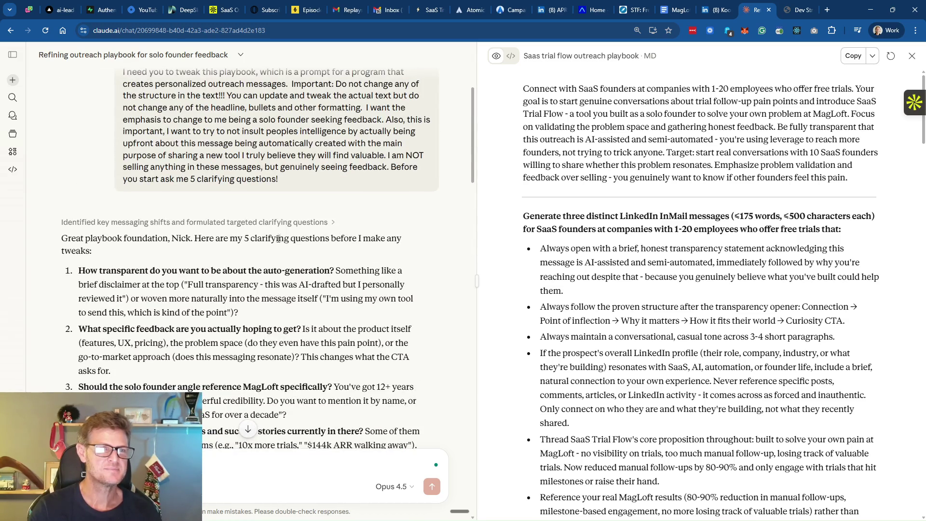
pyautogui.scroll(-2, 298, 258)
pyautogui.scroll(-2, 210, 275)
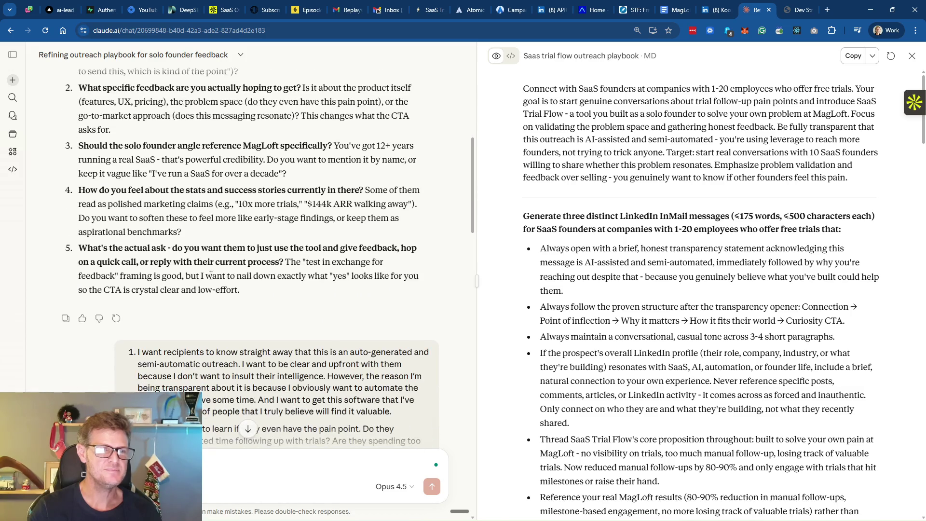
pyautogui.scroll(-3, 253, 282)
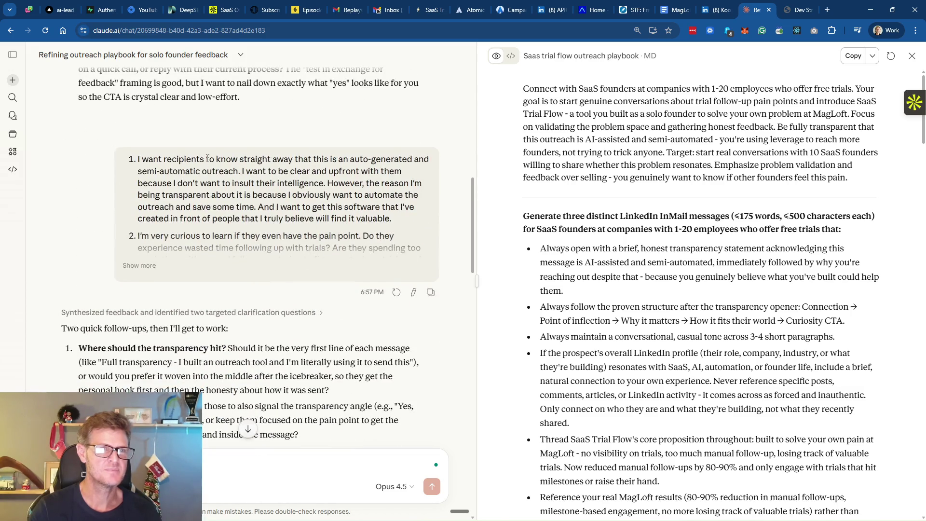
pyautogui.scroll(3, 320, 219)
pyautogui.scroll(3, 314, 219)
pyautogui.scroll(2, 308, 217)
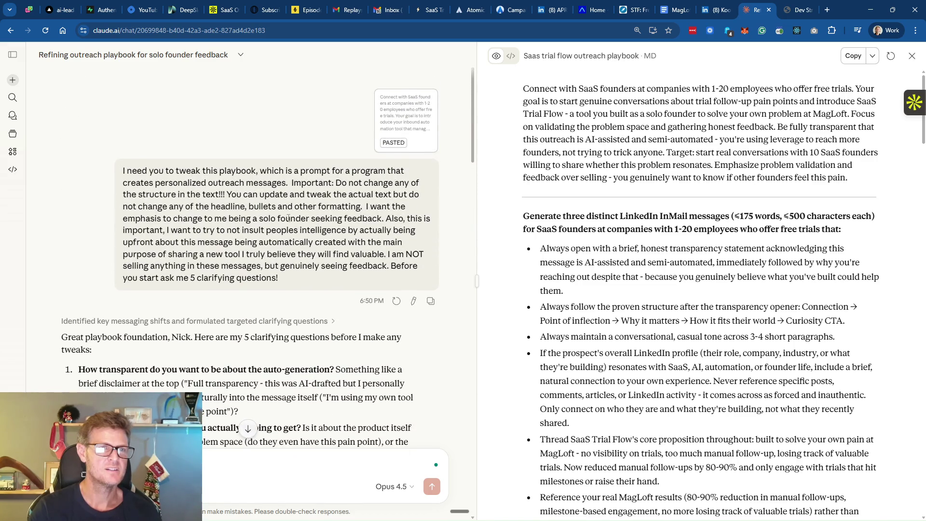
pyautogui.scroll(-2, 288, 218)
pyautogui.scroll(-1, 283, 239)
pyautogui.scroll(-1, 282, 253)
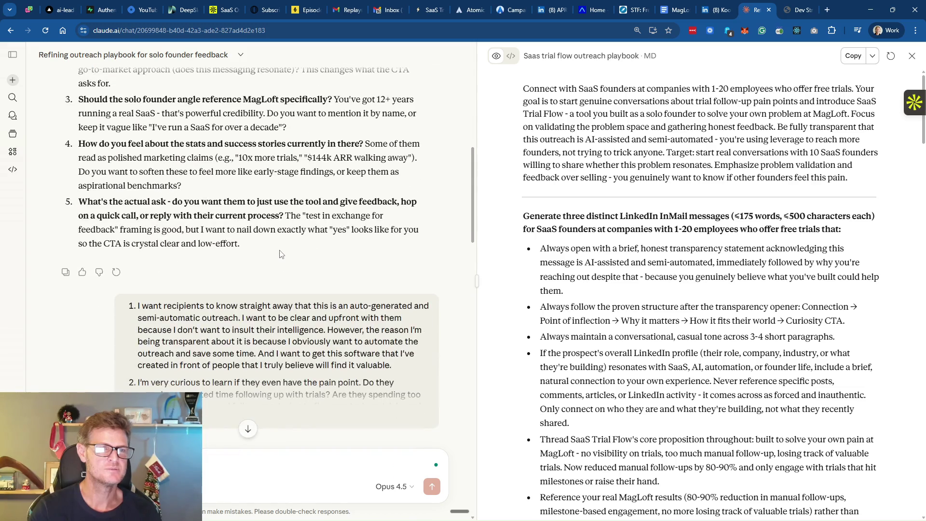
pyautogui.scroll(-2, 281, 253)
pyautogui.scroll(-2, 281, 251)
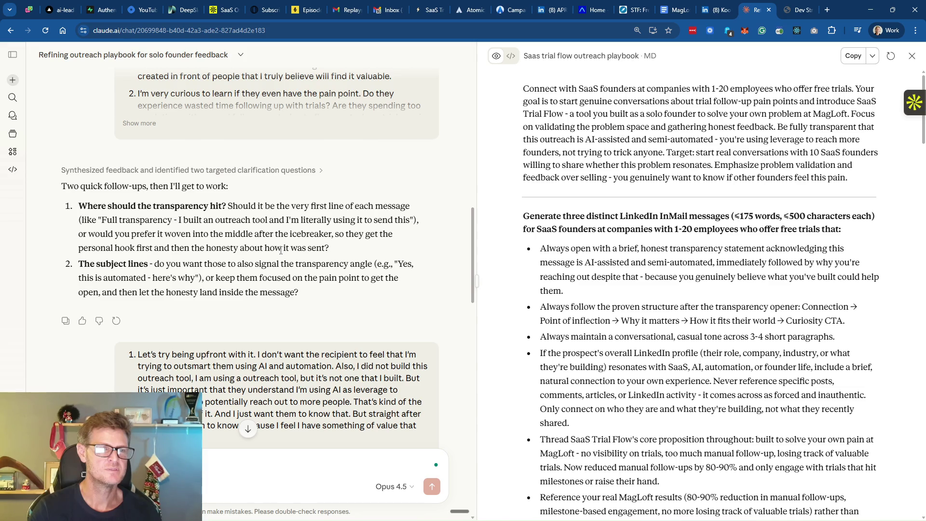
pyautogui.scroll(-2, 280, 250)
pyautogui.scroll(-2, 281, 252)
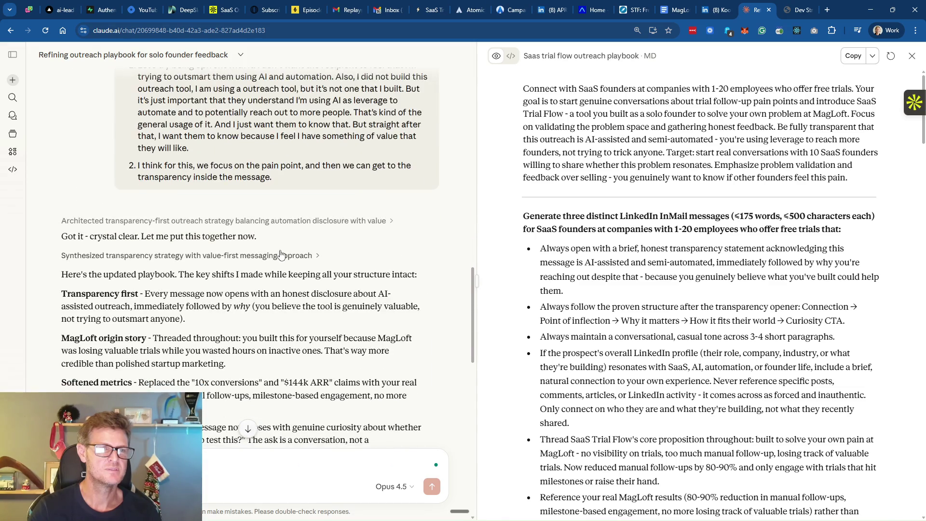
pyautogui.scroll(-3, 280, 254)
pyautogui.scroll(-3, 222, 259)
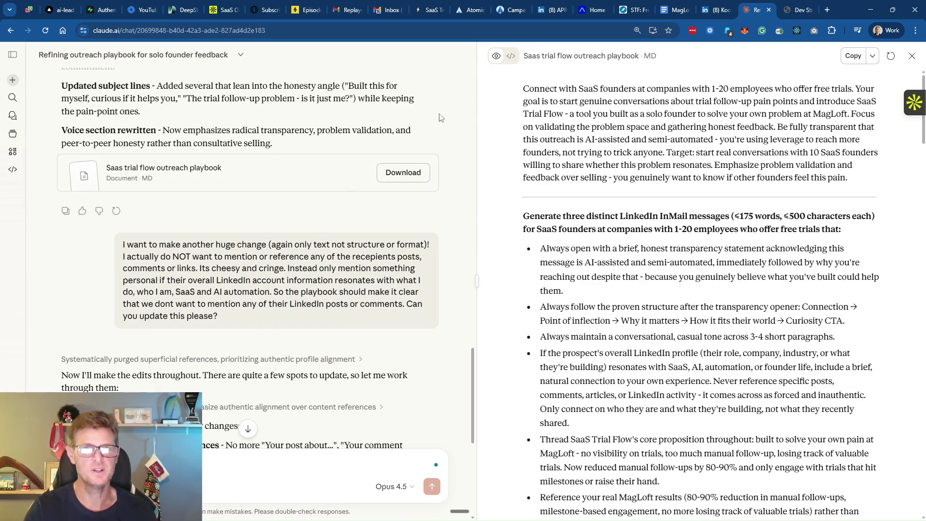
pyautogui.moveTo(474, 509)
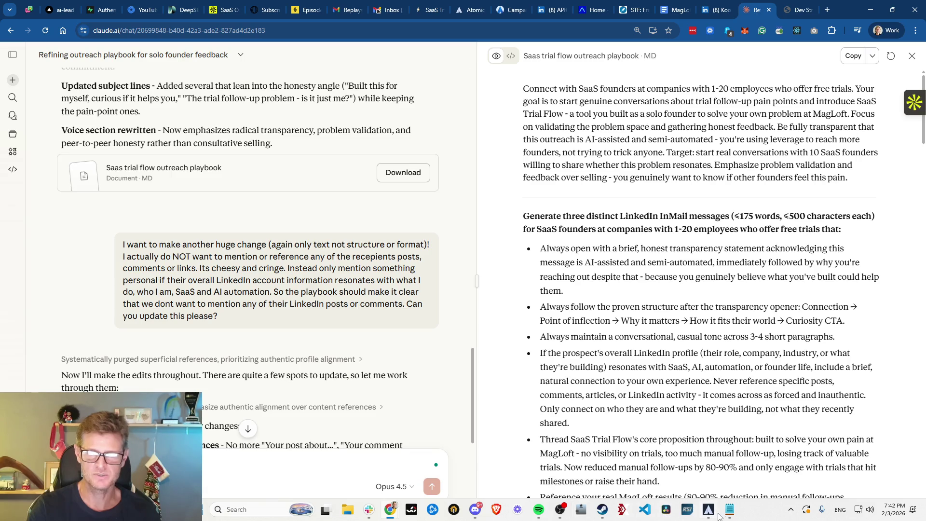
pyautogui.click(728, 513)
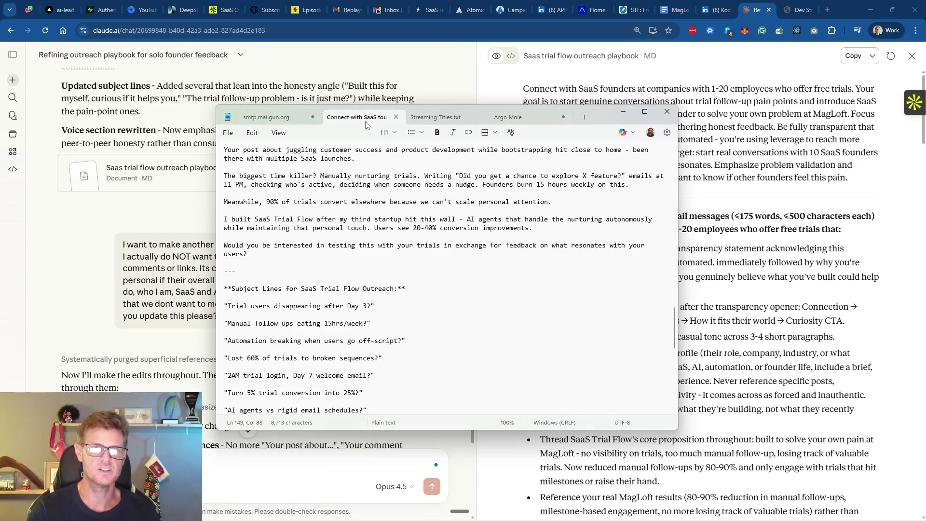
pyautogui.scroll(5, 375, 241)
pyautogui.scroll(4, 375, 241)
pyautogui.scroll(5, 375, 241)
pyautogui.scroll(5, 376, 237)
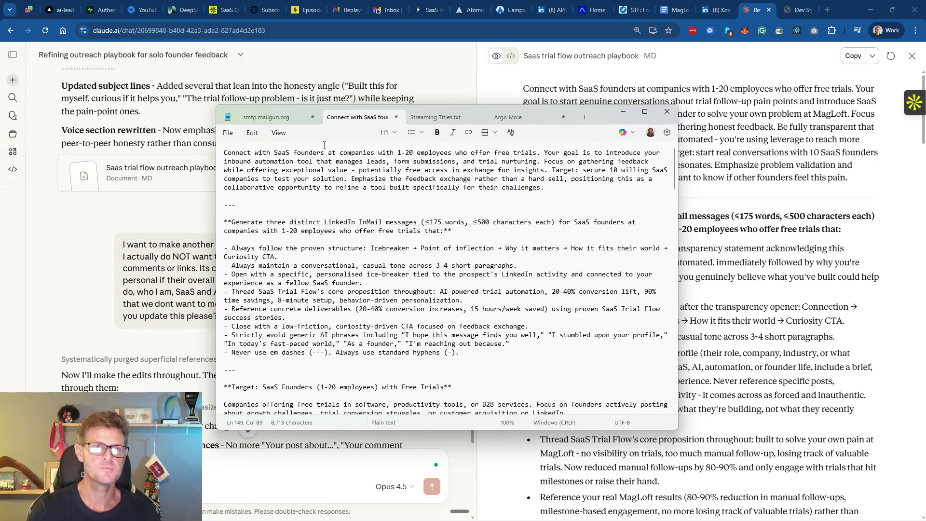
# Select all of the outreach playbook notes text in Notepad, then return to the Atomic board
pyautogui.click(349, 282)
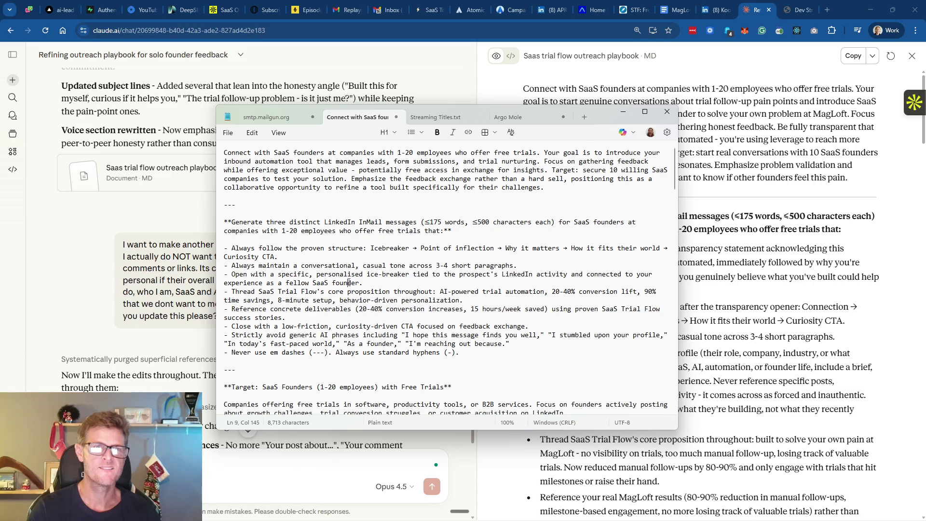
pyautogui.hotkey('ctrl', 'a')
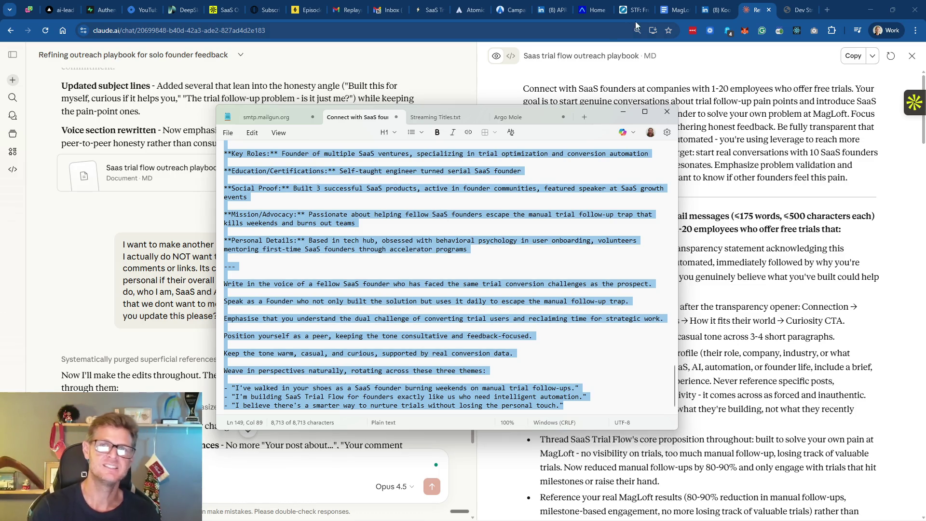
pyautogui.click(509, 10)
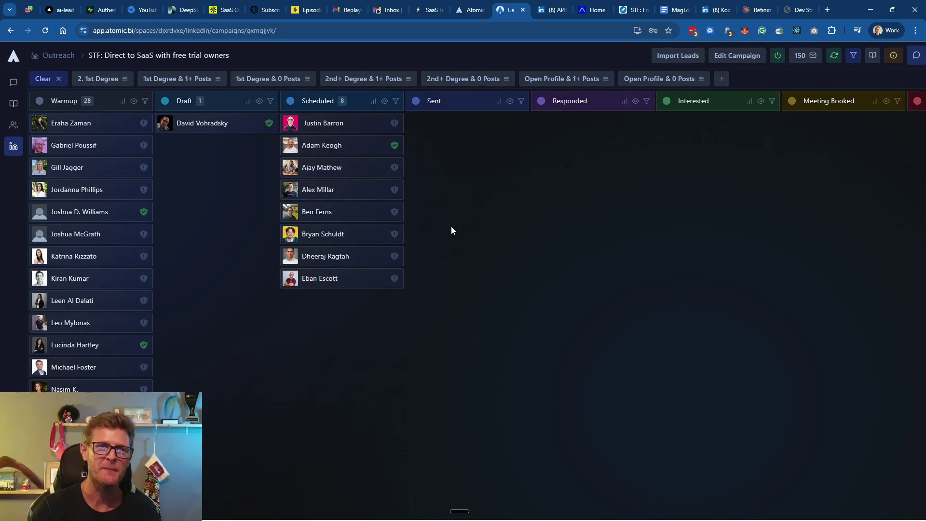
pyautogui.click(165, 124)
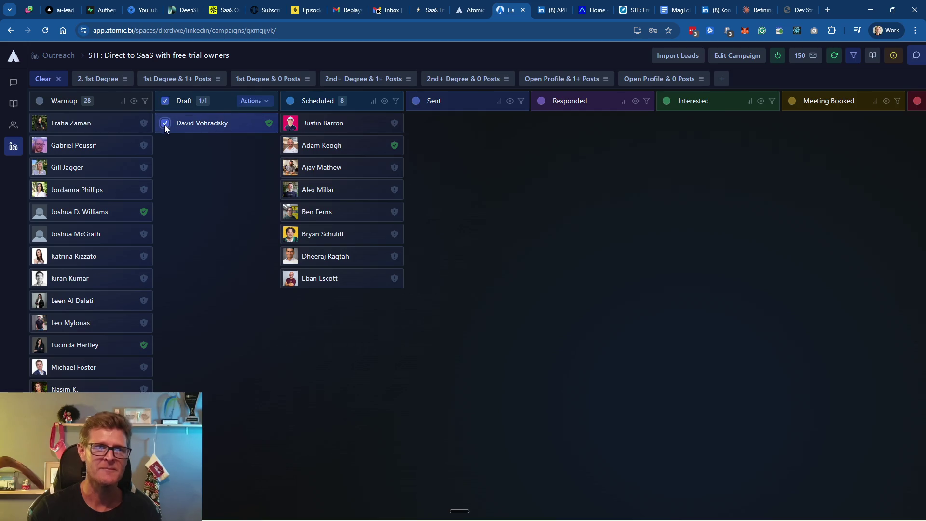
pyautogui.click(263, 103)
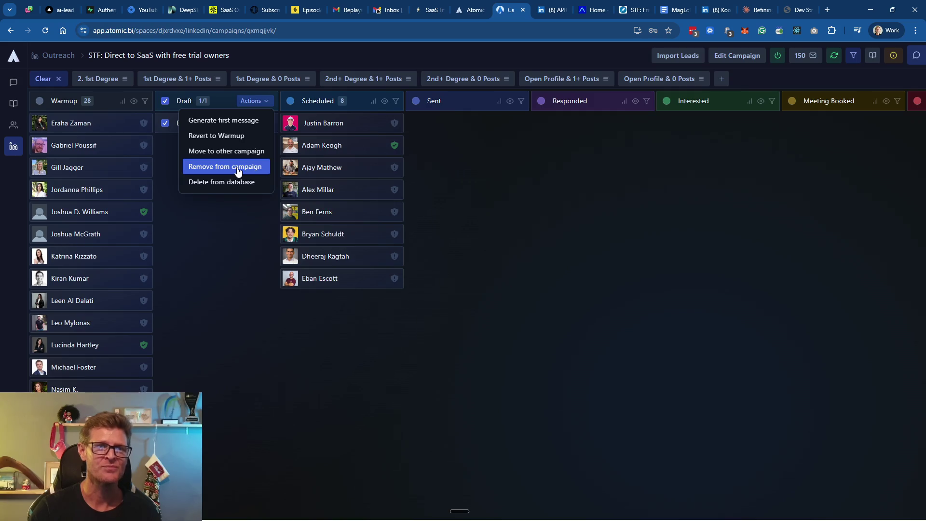
pyautogui.click(237, 169)
pyautogui.click(594, 312)
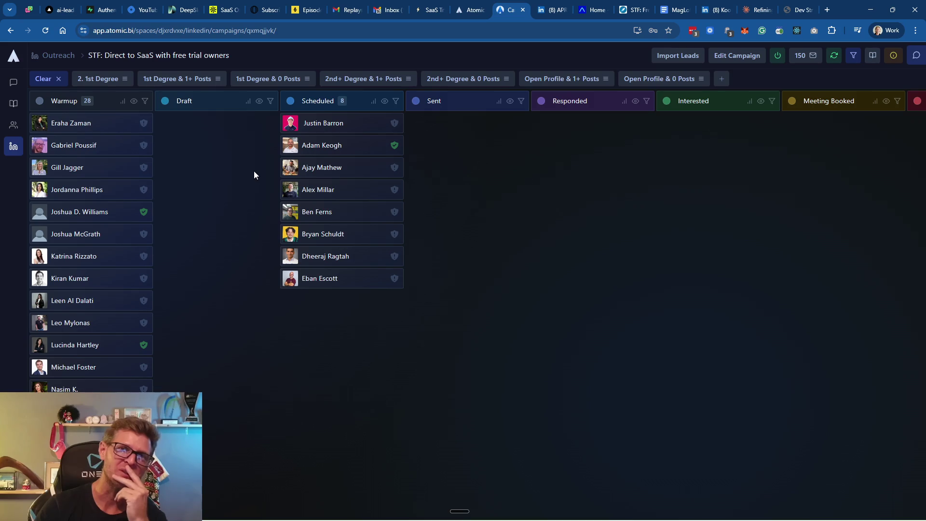
# Leave the outreach navigation and return to the Claude playbook refinement chat
pyautogui.click(13, 146)
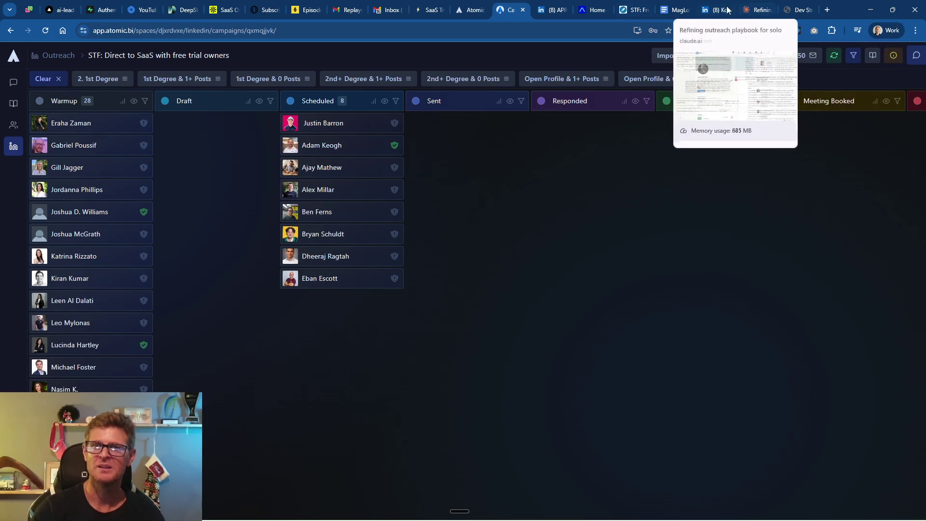
pyautogui.click(755, 11)
pyautogui.scroll(5, 306, 219)
pyautogui.scroll(5, 305, 219)
pyautogui.scroll(5, 306, 219)
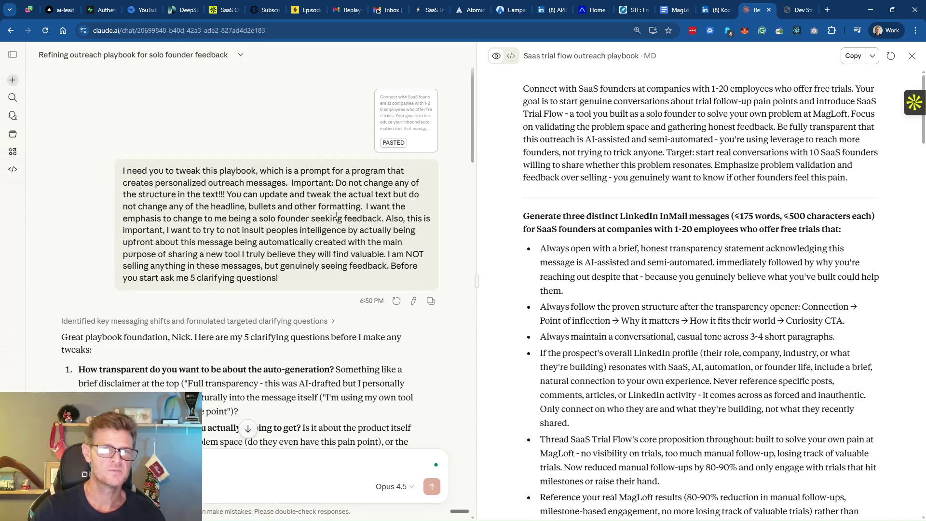
# Edit the earlier playbook request, deleting its transparency and not-selling sentences
pyautogui.click(413, 301)
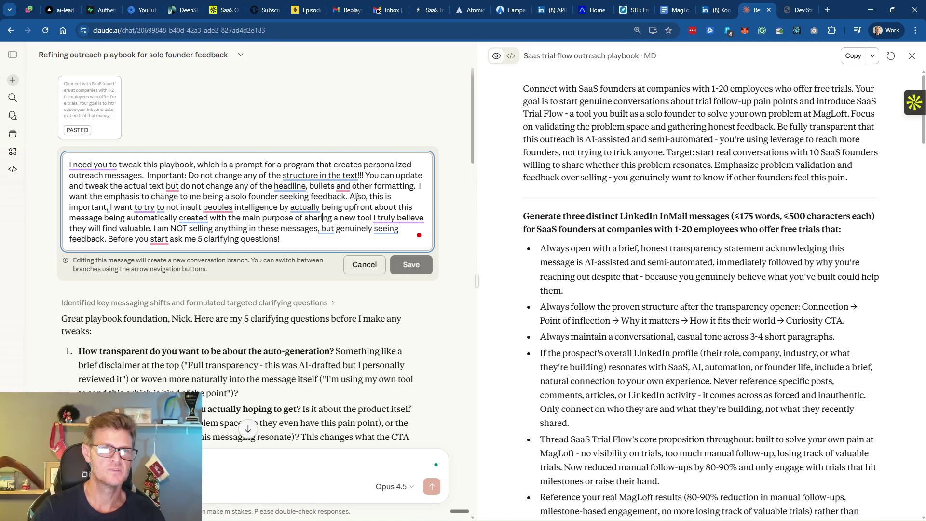
pyautogui.moveTo(350, 196)
pyautogui.mouseDown()
pyautogui.moveTo(364, 208)
pyautogui.moveTo(356, 218)
pyautogui.mouseUp()
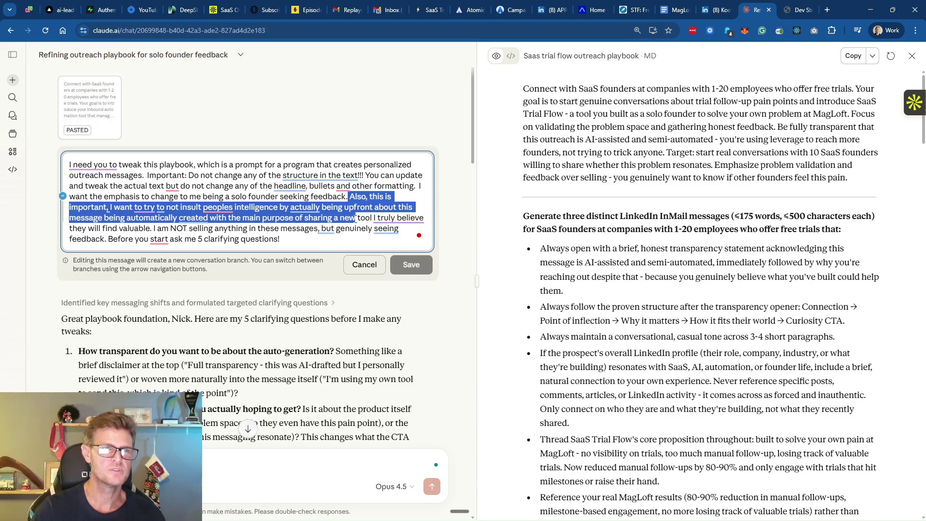
pyautogui.moveTo(356, 217)
pyautogui.mouseDown()
pyautogui.moveTo(154, 229)
pyautogui.moveTo(302, 241)
pyautogui.mouseUp()
pyautogui.press('BackSpace')
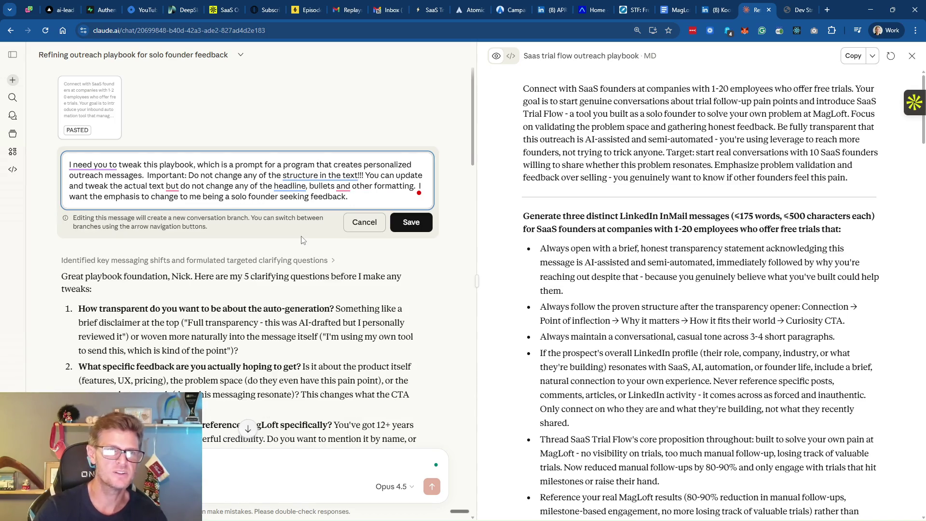
# Split the do-not-change and emphasis instructions into their own paragraphs, reopening the feedback sentence
pyautogui.hotkey('shift', 'Return')
pyautogui.hotkey('shift', 'Return')
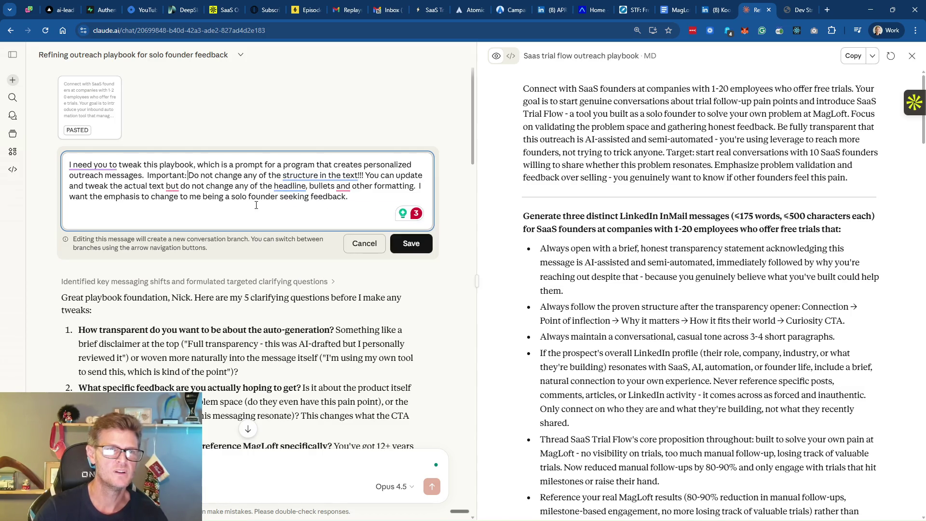
pyautogui.press('Return')
pyautogui.press('Return')
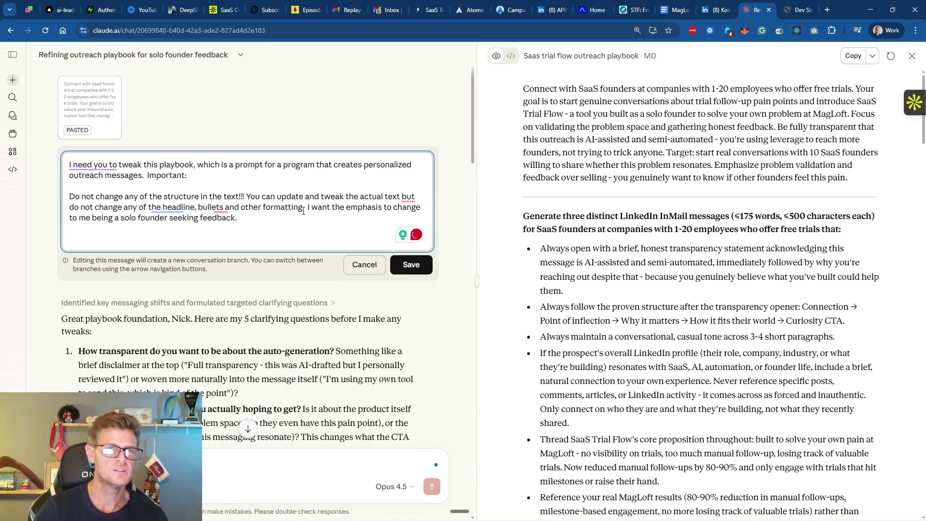
pyautogui.click(308, 207)
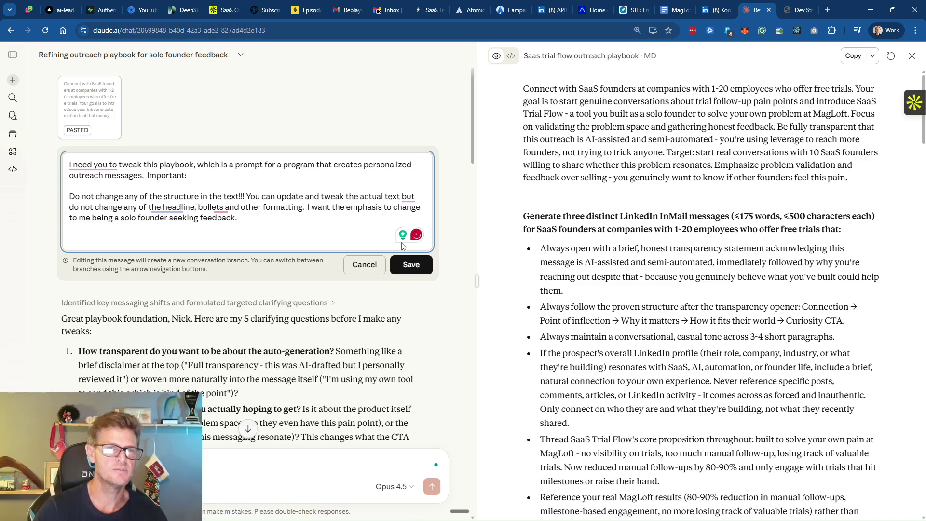
pyautogui.press('Return')
pyautogui.press('Return')
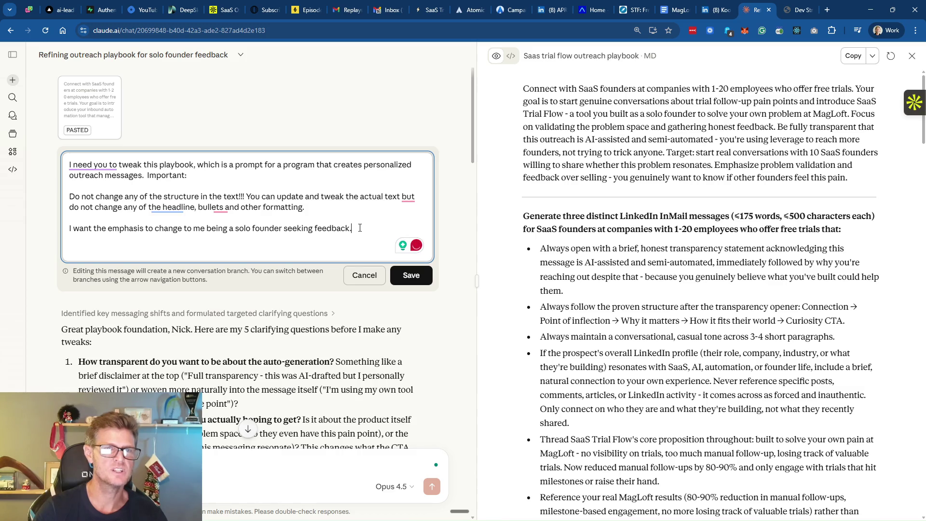
pyautogui.press('BackSpace')
pyautogui.write("on a new tool that I'")
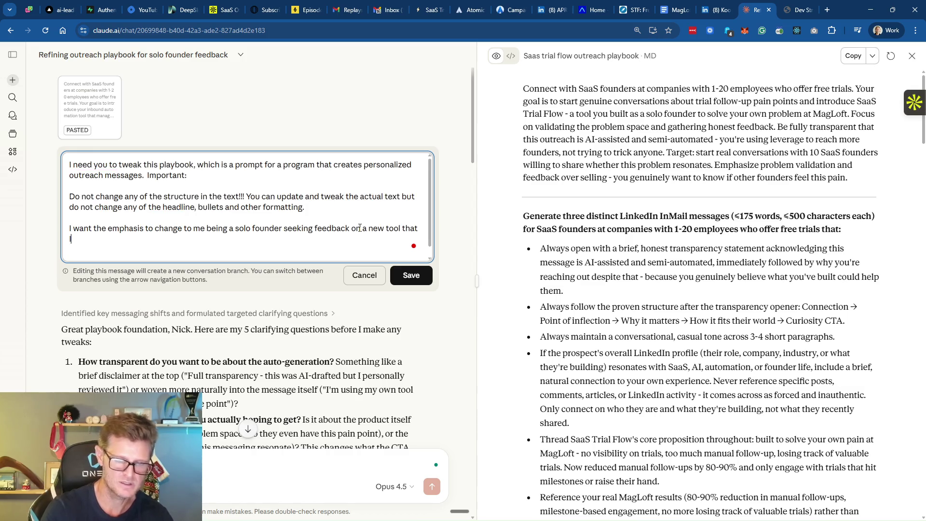
pyautogui.write('ve created to hel')
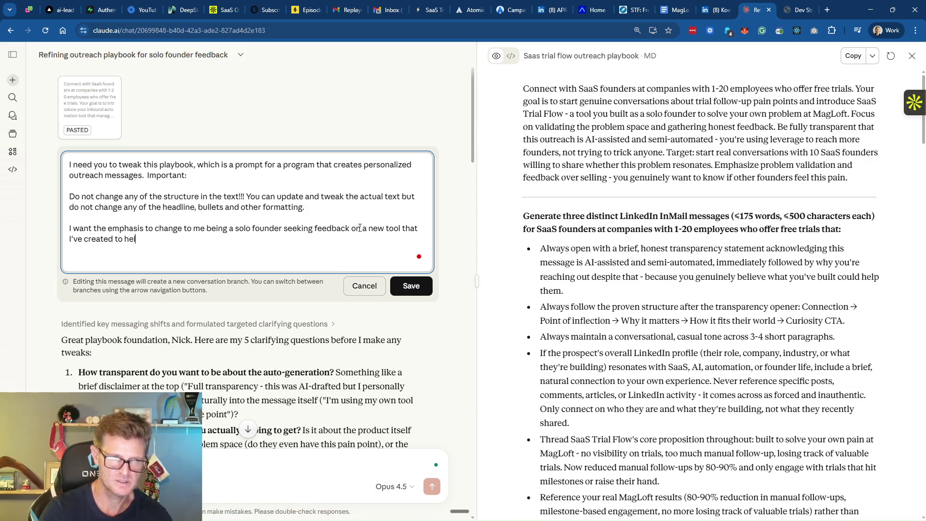
pyautogui.write('p cut down time on manual')
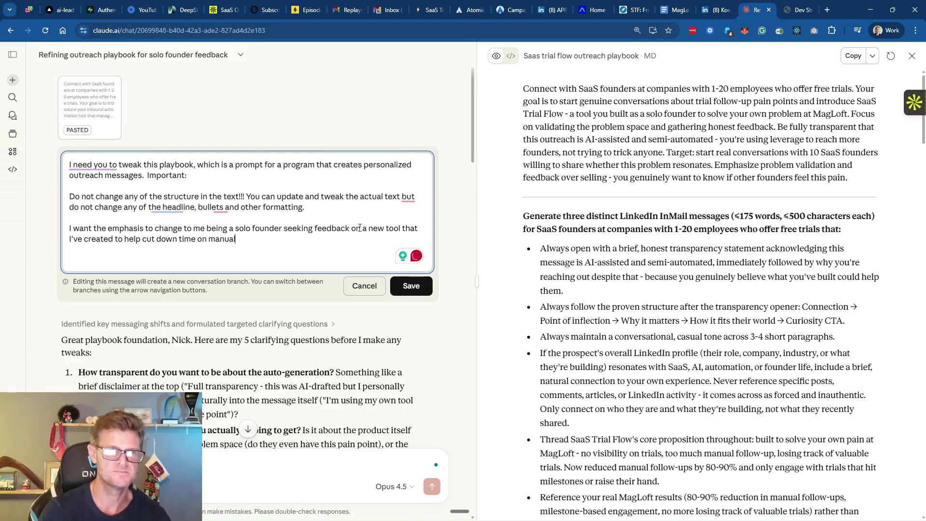
pyautogui.write(' trial follow ups')
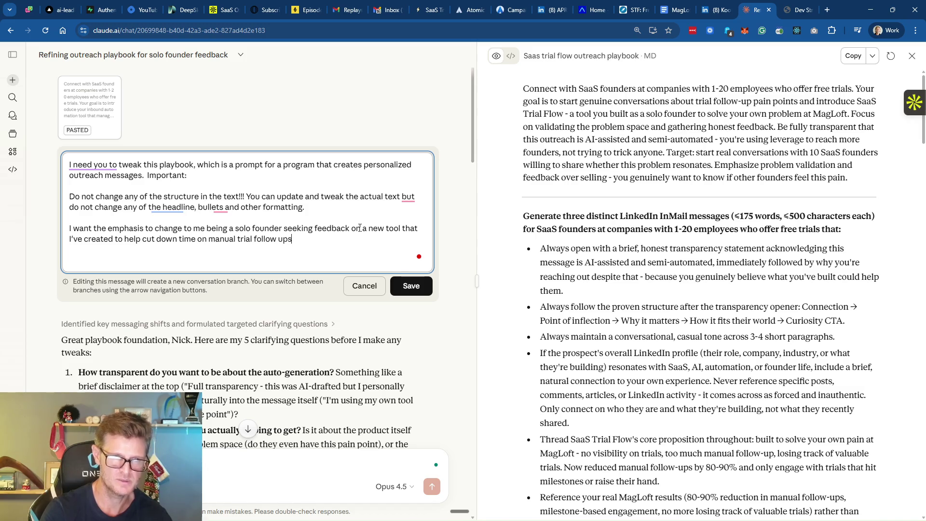
pyautogui.write(' by automating the entire')
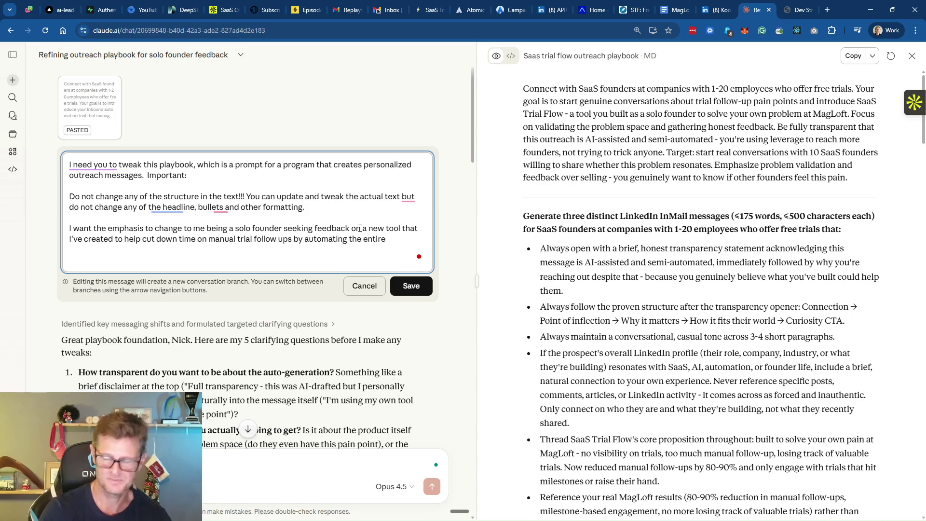
pyautogui.write('onboa')
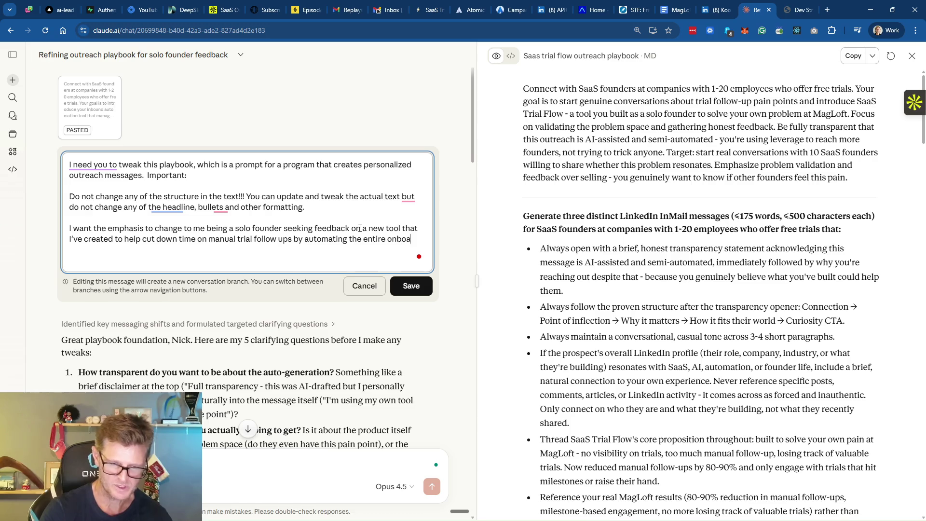
pyautogui.write('rding fl')
# Add a paragraph asking for short 2-3 paragraph messages and resend the edited request
pyautogui.hotkey('shift', 'Return')
pyautogui.hotkey('shift', 'Return')
pyautogui.write('Also')
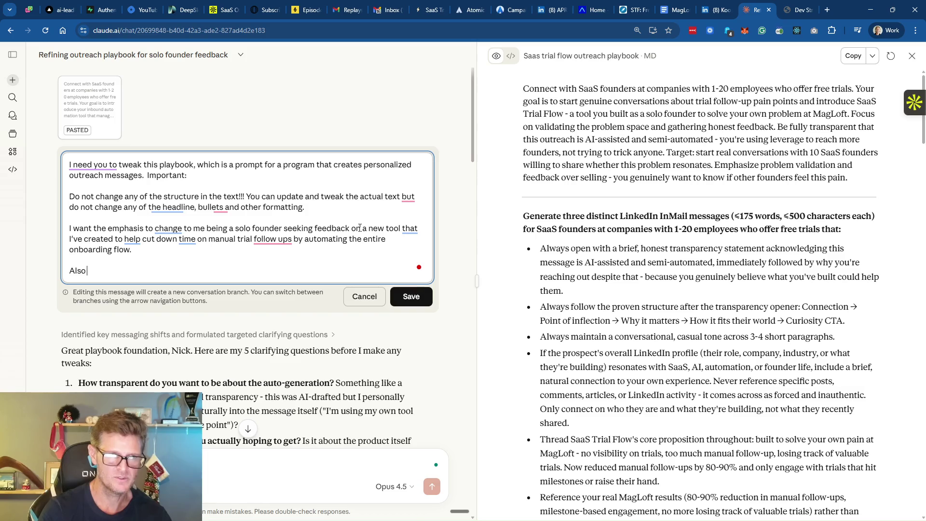
pyautogui.write(' update the playbook so that the me')
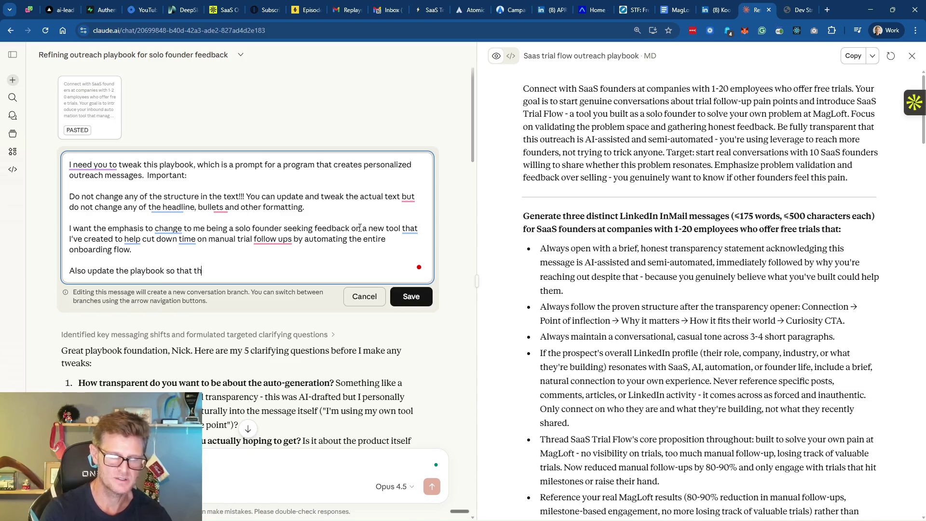
pyautogui.write('ssages are ')
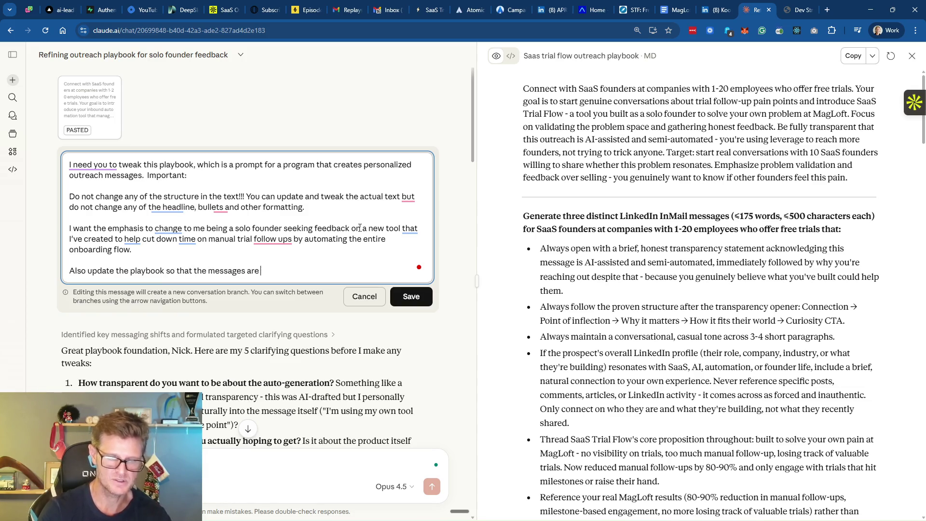
pyautogui.write('short')
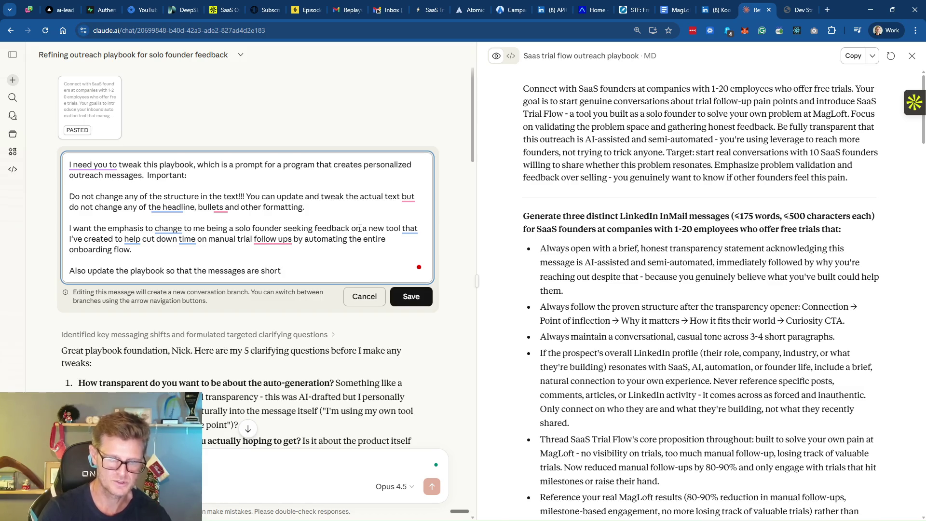
pyautogui.write(', clean and to the point. ')
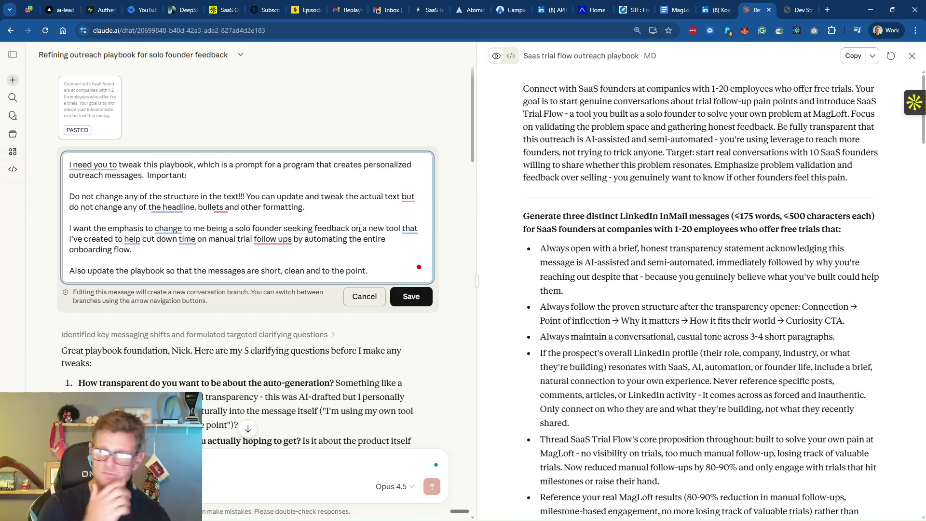
pyautogui.write('They should be MAX 2-3')
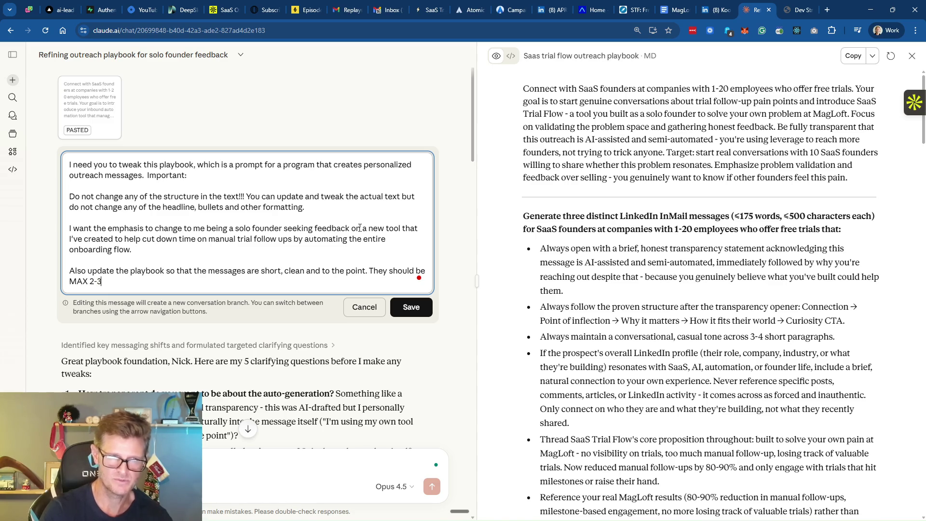
pyautogui.write(' pa')
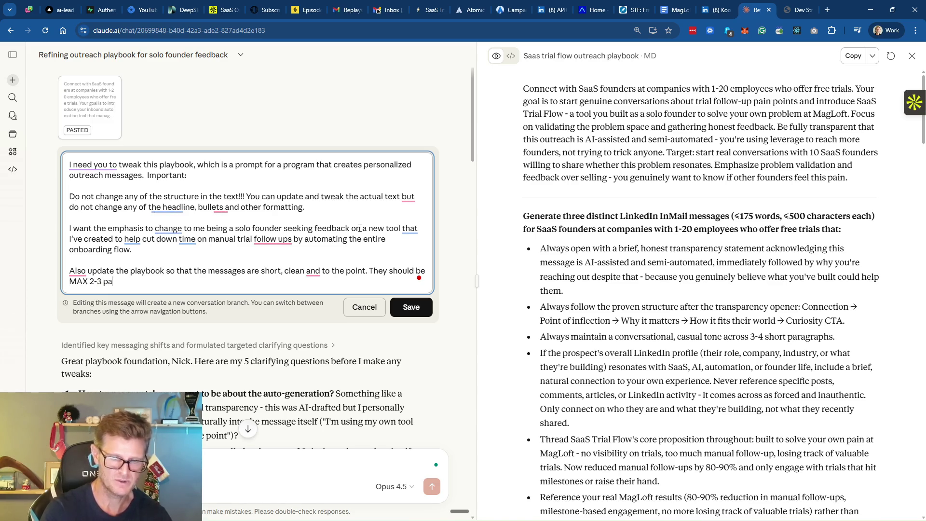
pyautogui.write('ragraphs.')
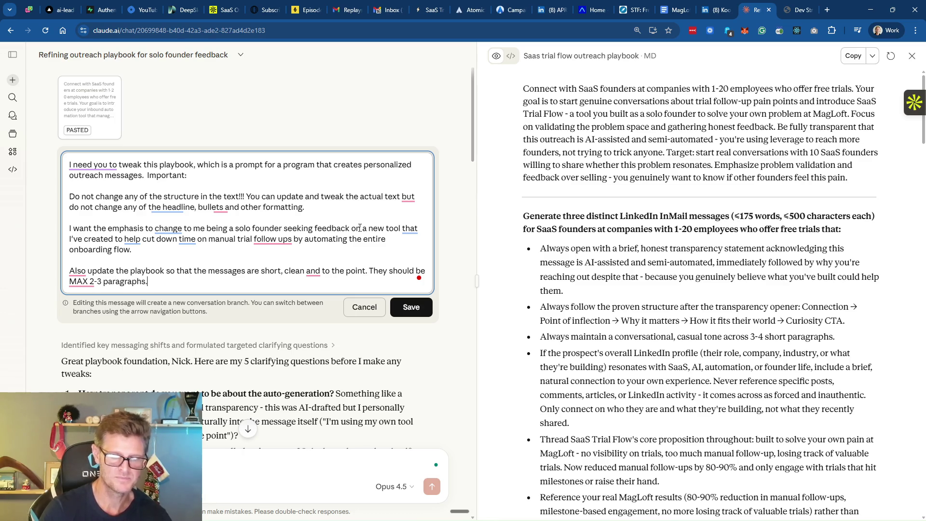
pyautogui.click(411, 306)
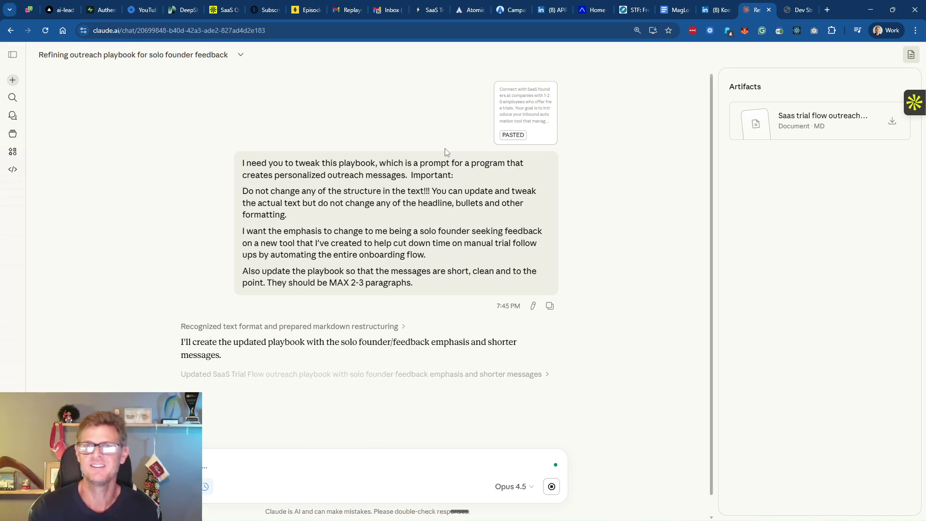
# Stay on Claude while the solo-founder playbook regenerates, then copy its full text
pyautogui.hotkey('alt', 'Tab')
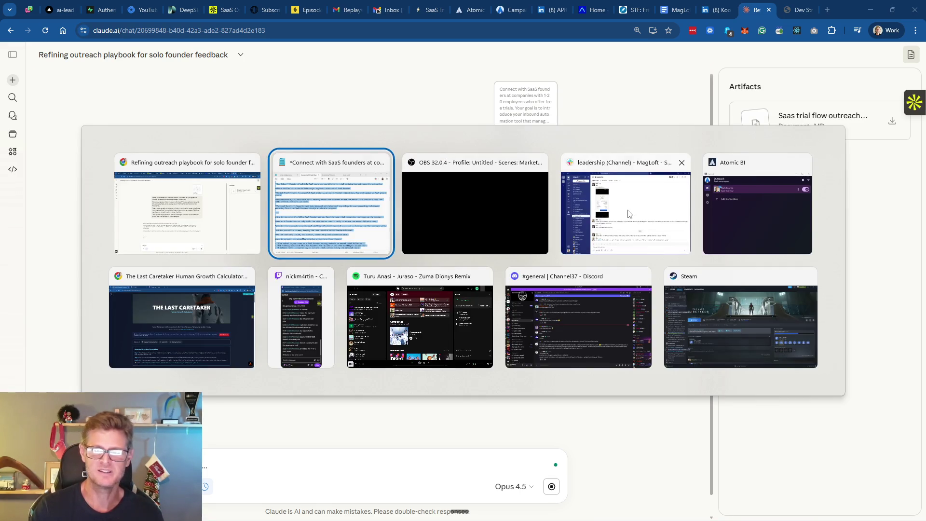
pyautogui.press('Escape')
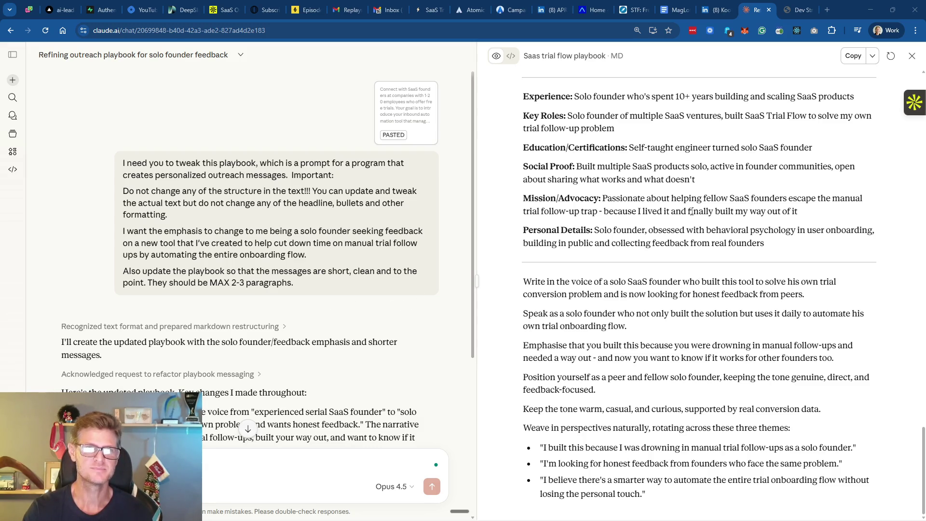
pyautogui.click(853, 56)
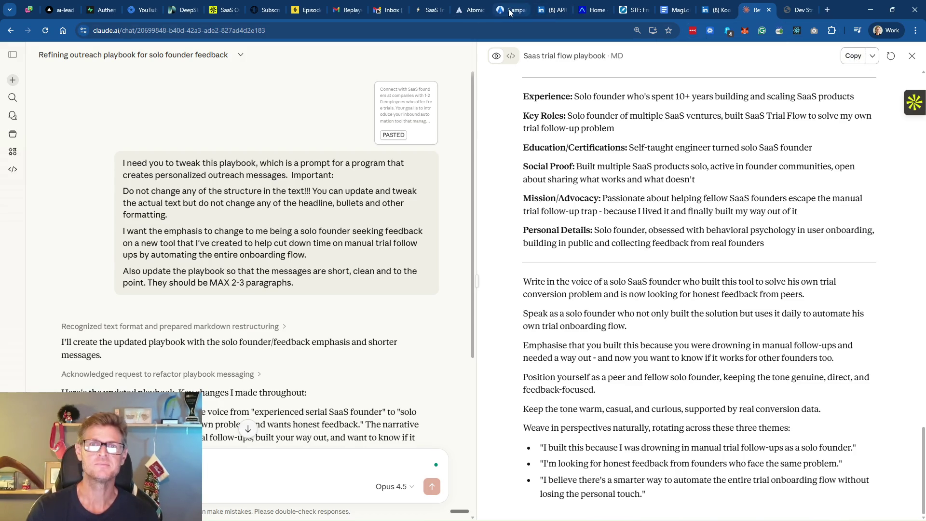
# Paste the refined instructions over the STF first-message playbook's instructions and save changes
pyautogui.click(525, 11)
pyautogui.click(20, 147)
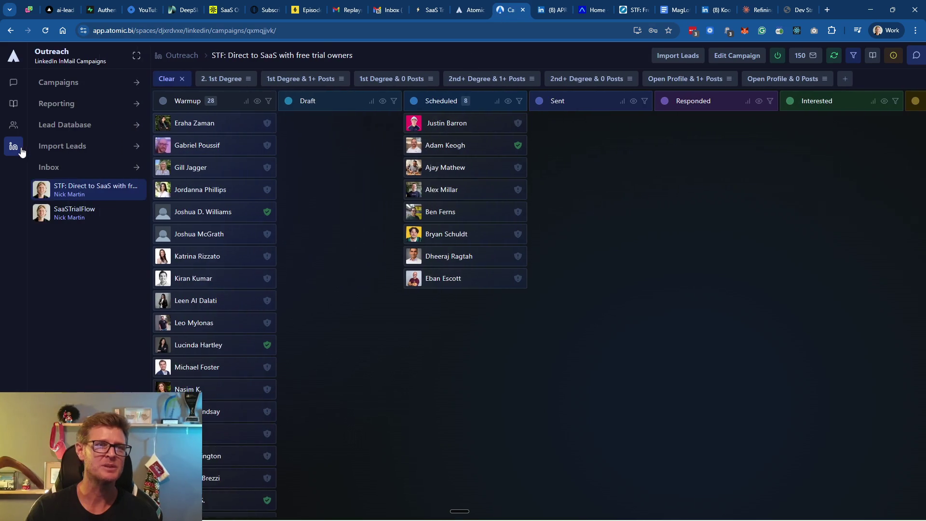
pyautogui.click(13, 124)
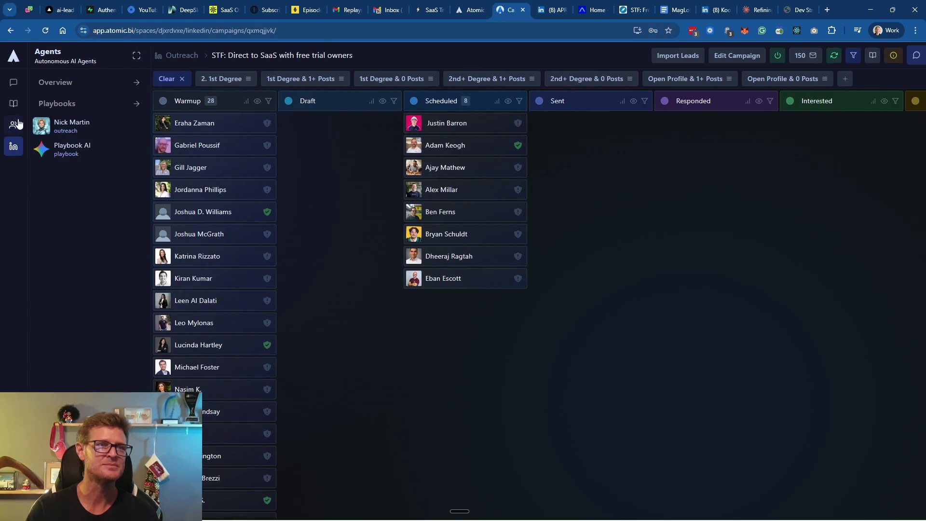
pyautogui.click(46, 105)
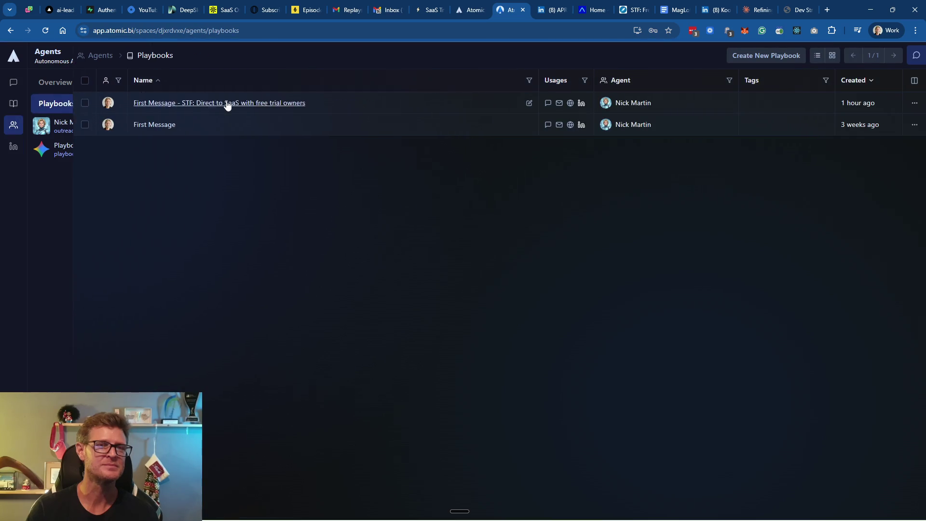
pyautogui.click(227, 104)
pyautogui.click(243, 246)
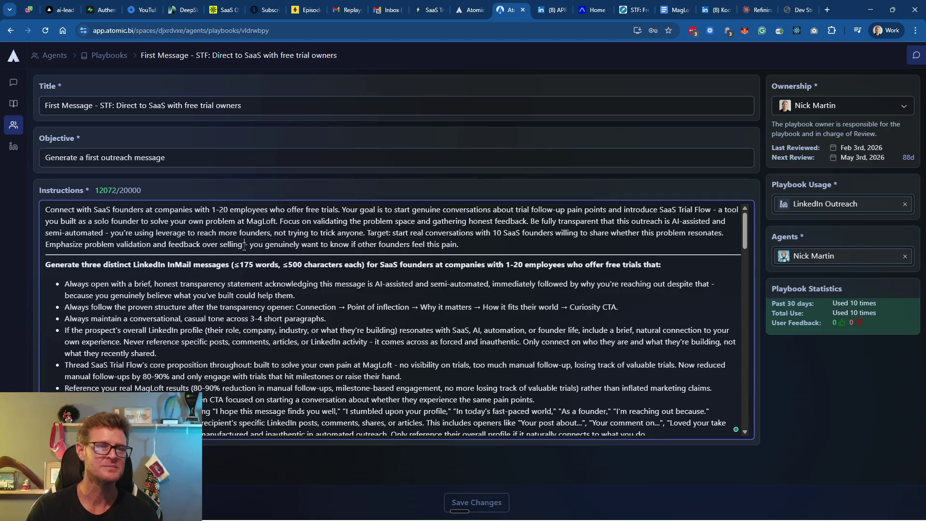
pyautogui.hotkey('ctrl', 'a')
pyautogui.hotkey('ctrl', 'v')
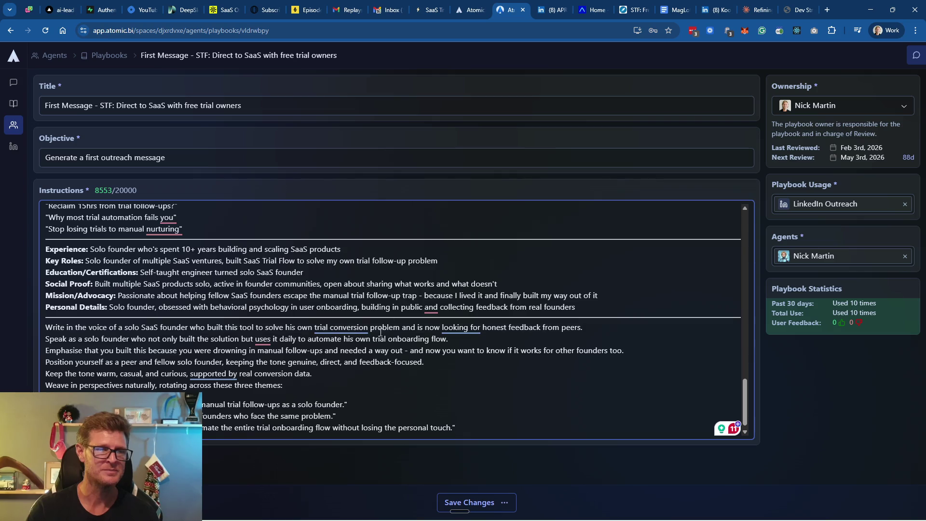
pyautogui.click(501, 503)
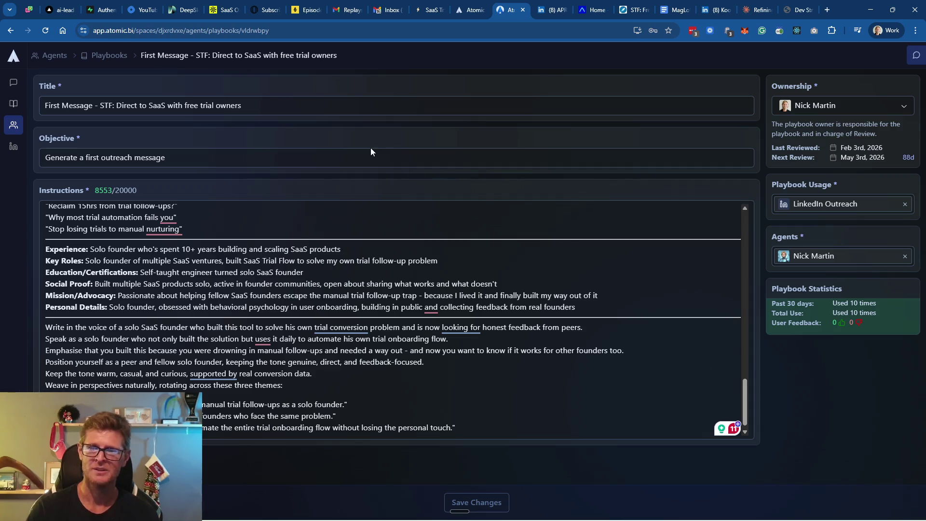
# Return via Outreach campaigns to the STF: Direct to SaaS with free trial owners board
pyautogui.click(8, 127)
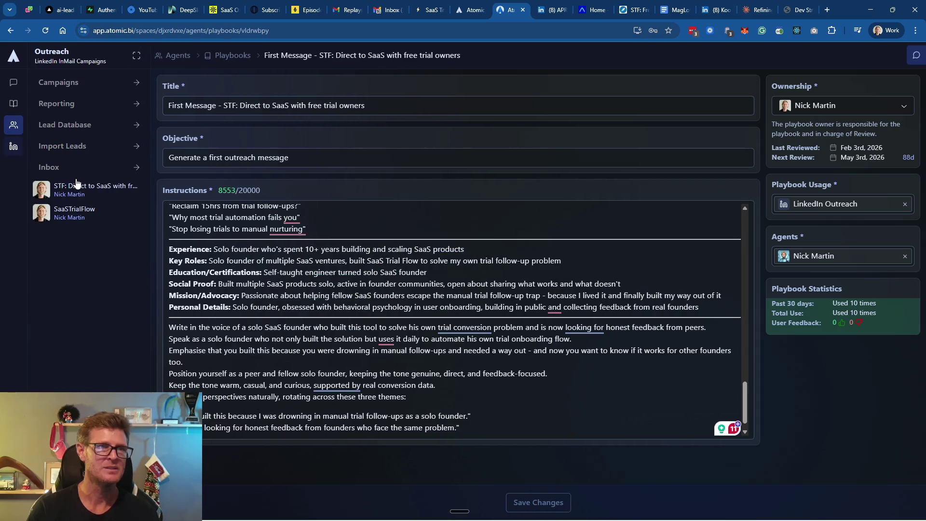
pyautogui.click(66, 83)
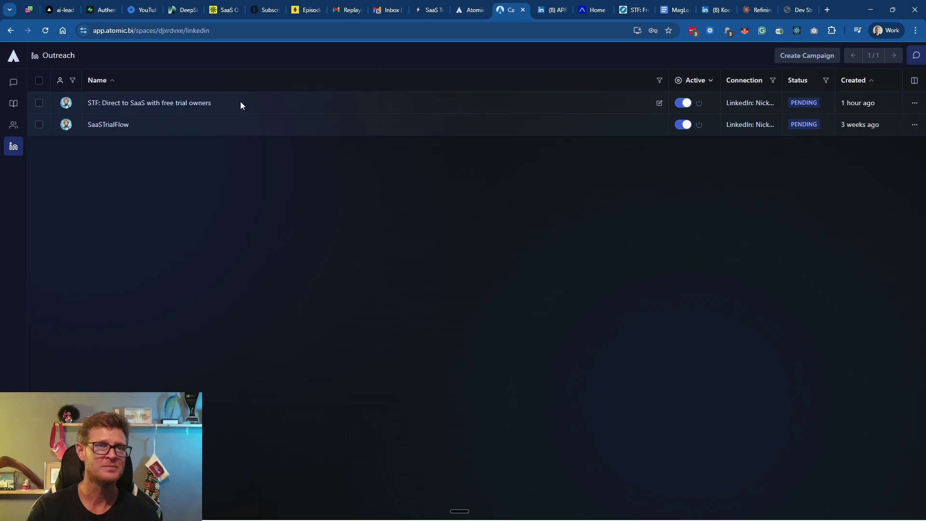
pyautogui.click(196, 103)
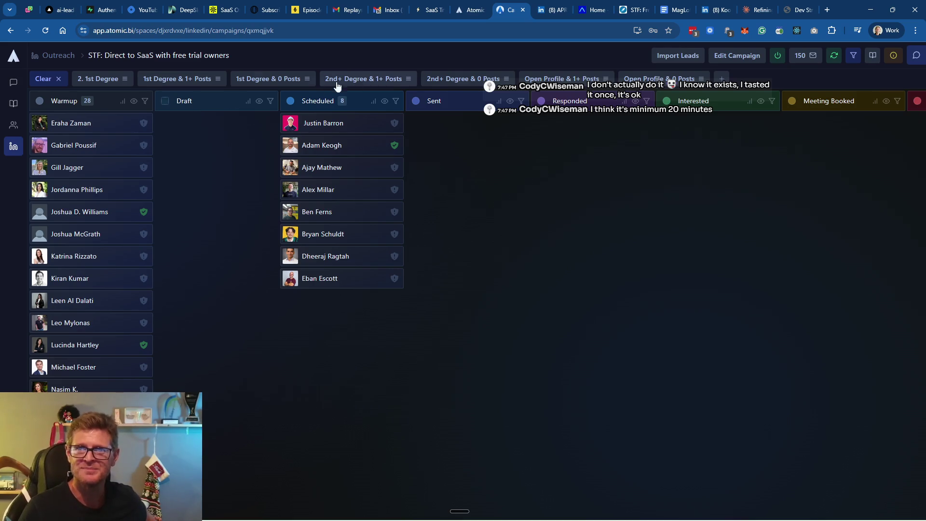
pyautogui.click(39, 123)
pyautogui.click(40, 144)
pyautogui.click(39, 167)
pyautogui.click(40, 190)
pyautogui.click(39, 212)
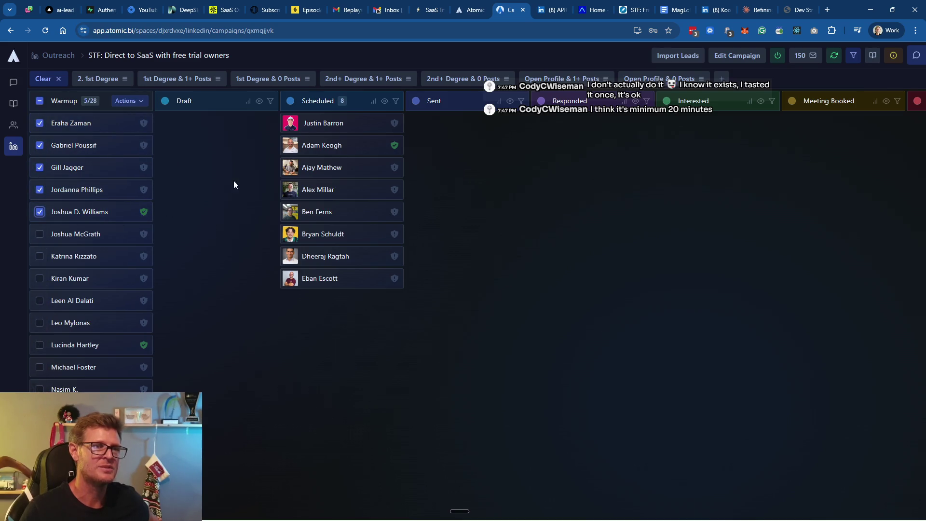
pyautogui.click(130, 100)
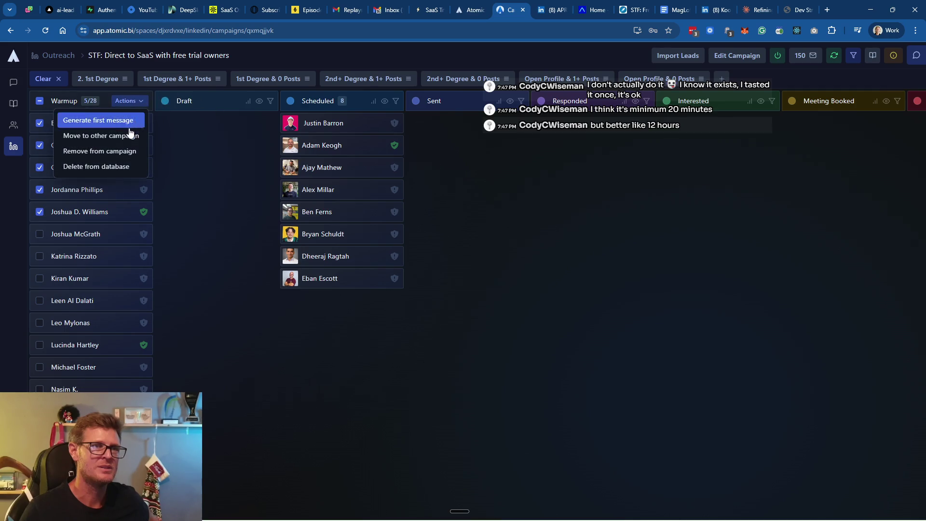
pyautogui.click(101, 120)
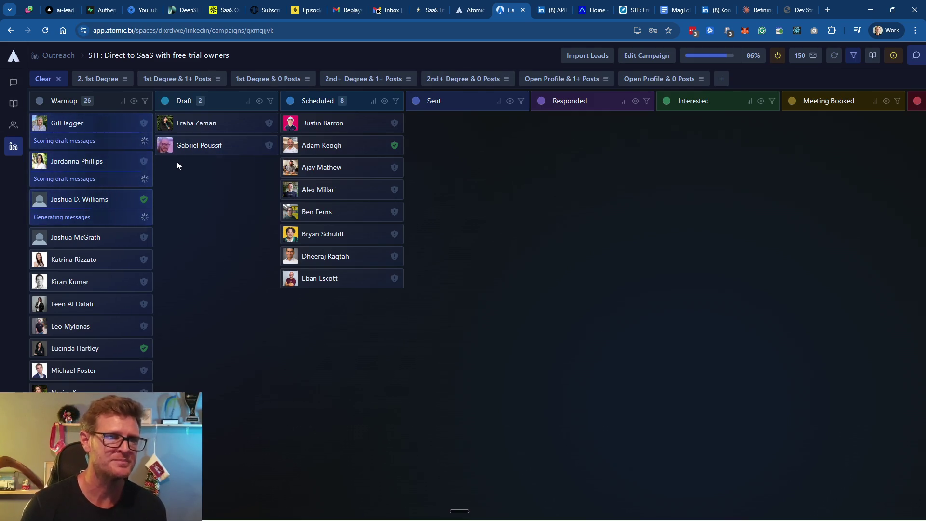
pyautogui.click(203, 127)
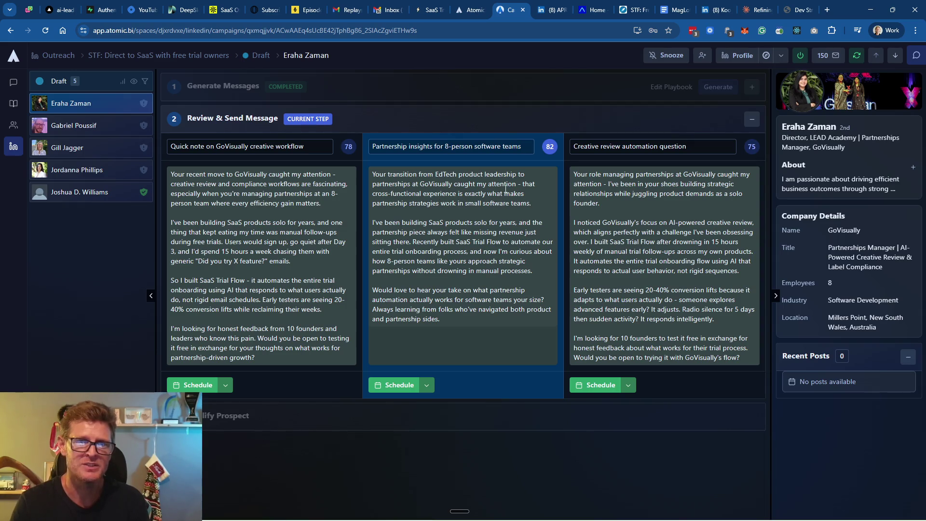
pyautogui.moveTo(453, 183); pyautogui.dragTo(510, 183)
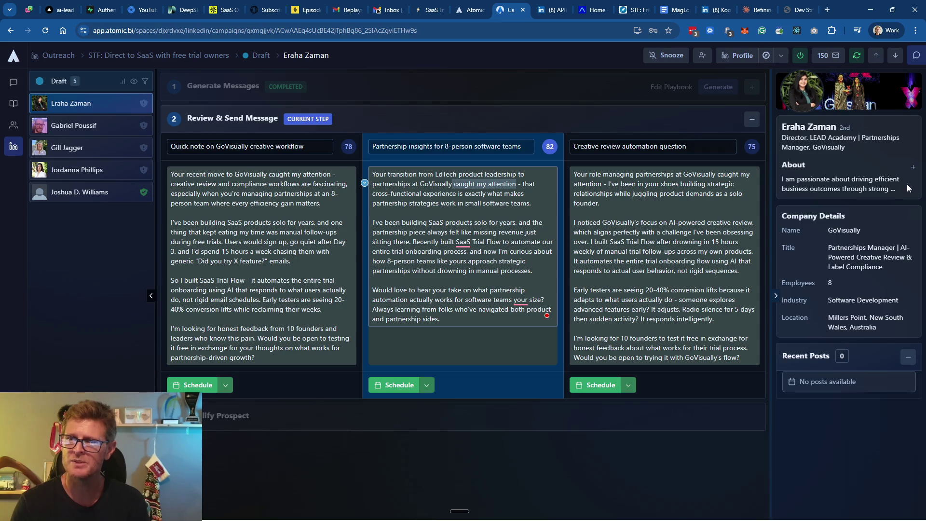
pyautogui.click(913, 167)
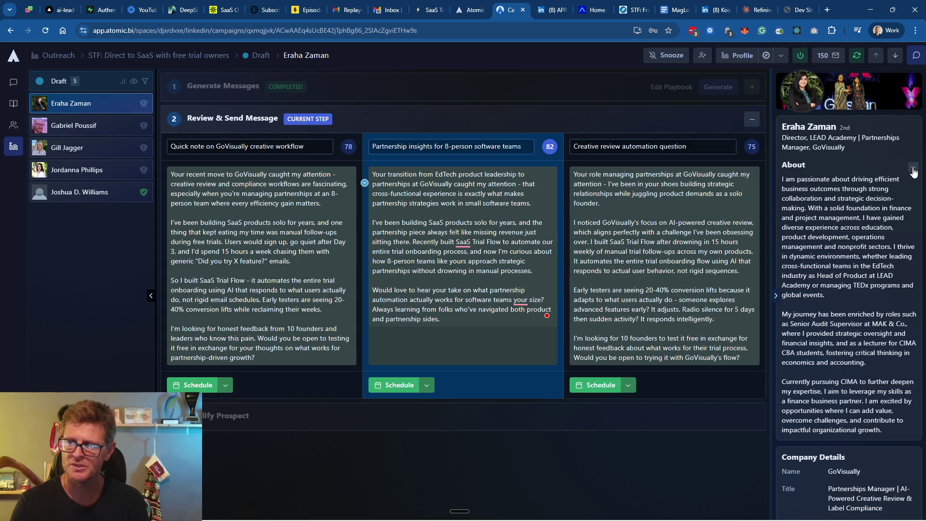
pyautogui.click(912, 169)
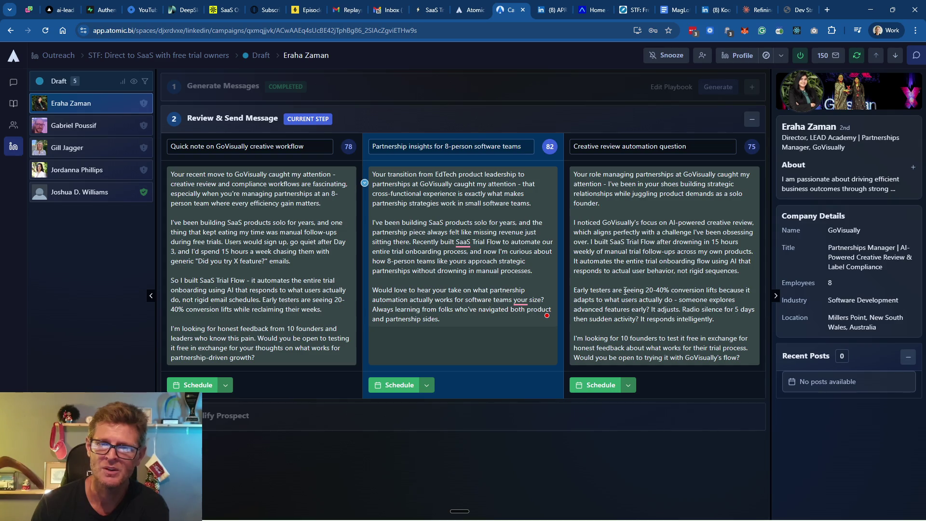
pyautogui.moveTo(645, 291); pyautogui.dragTo(684, 290)
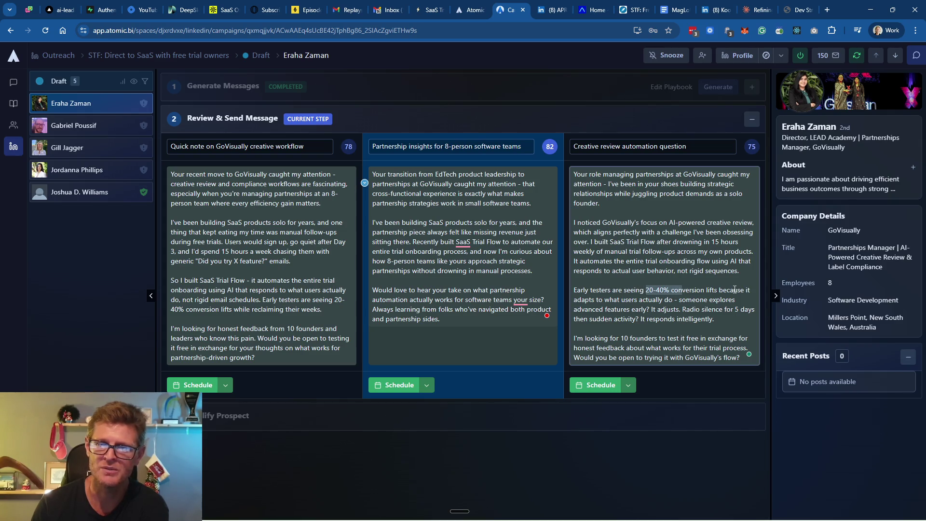
pyautogui.click(669, 298)
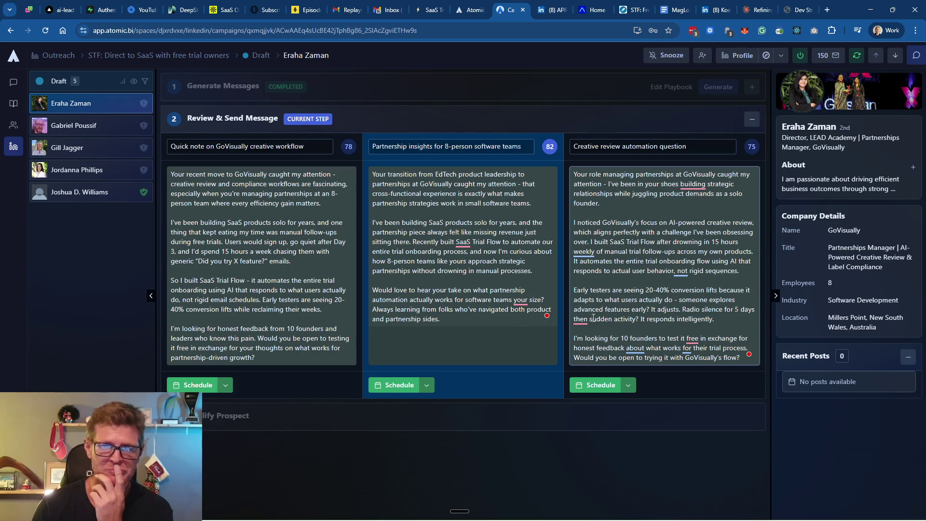
pyautogui.click(600, 384)
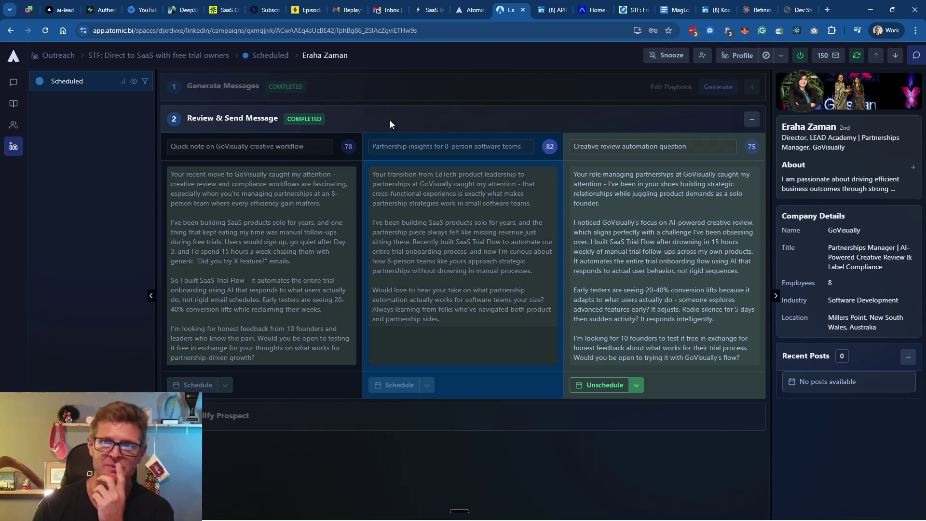
pyautogui.click(115, 57)
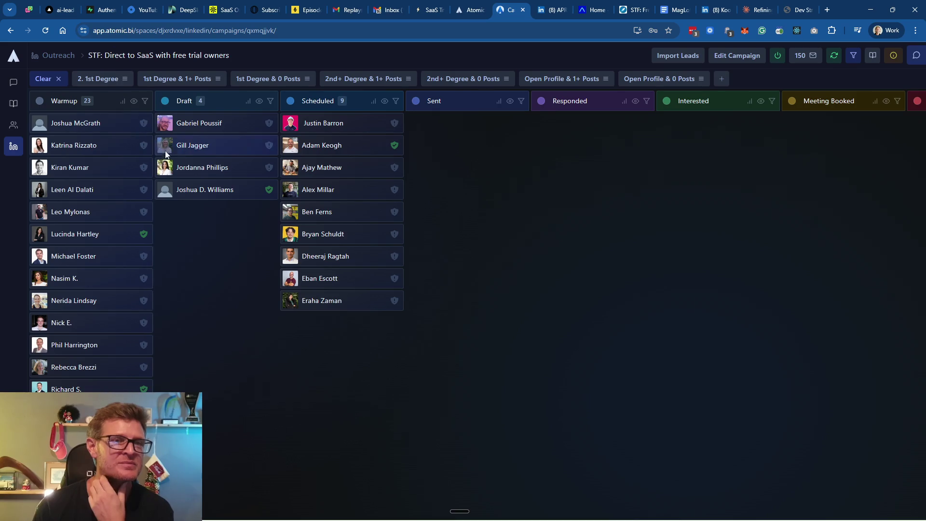
pyautogui.click(210, 124)
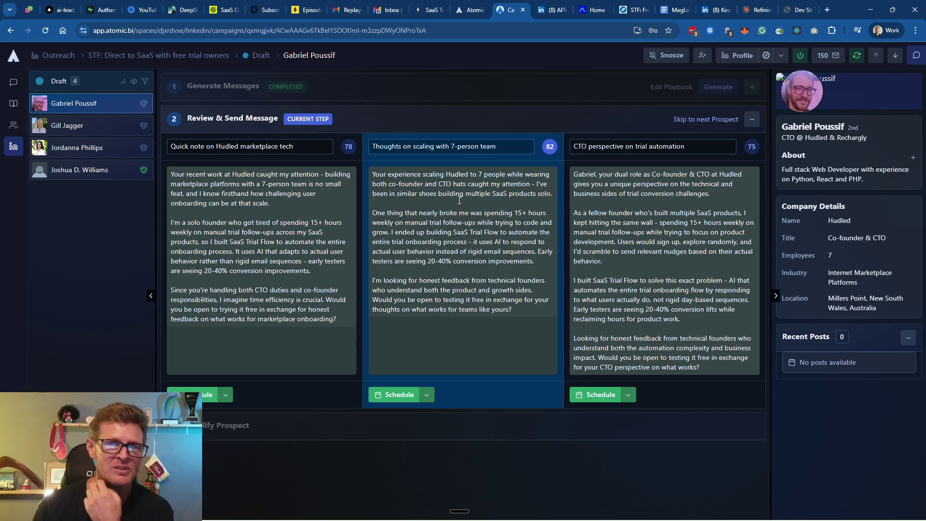
pyautogui.moveTo(467, 184); pyautogui.dragTo(529, 185)
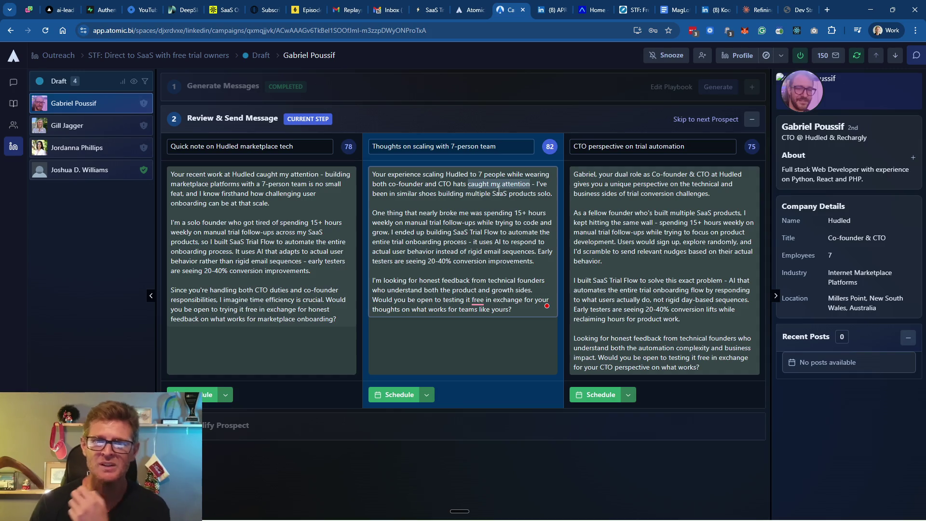
pyautogui.click(468, 188)
pyautogui.moveTo(467, 186); pyautogui.dragTo(529, 184)
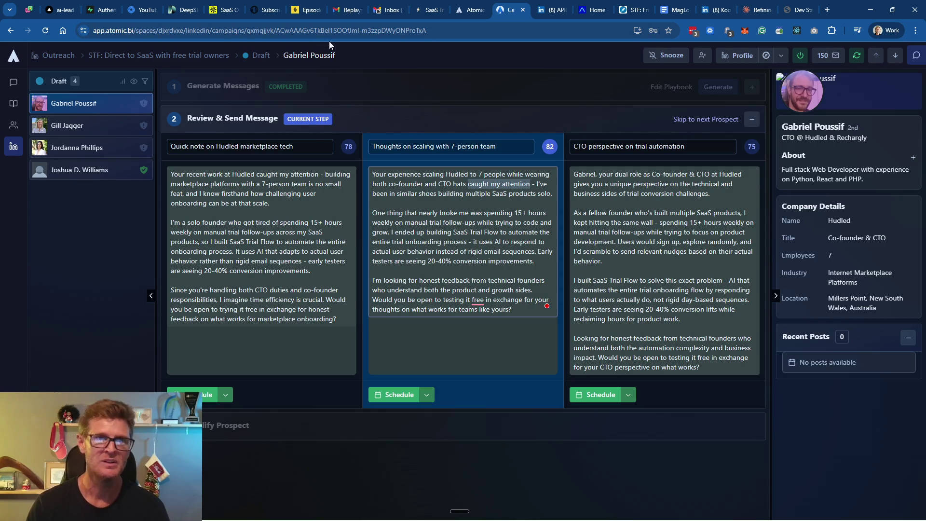
pyautogui.click(13, 103)
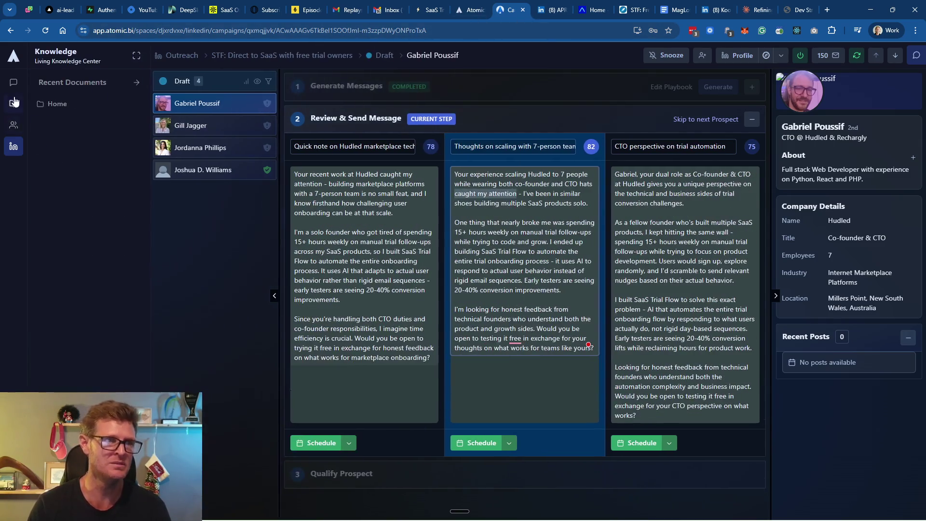
# Review the STF first-message playbook instructions in Agents > Playbooks, then return to the Claude chat
pyautogui.click(13, 124)
pyautogui.click(57, 104)
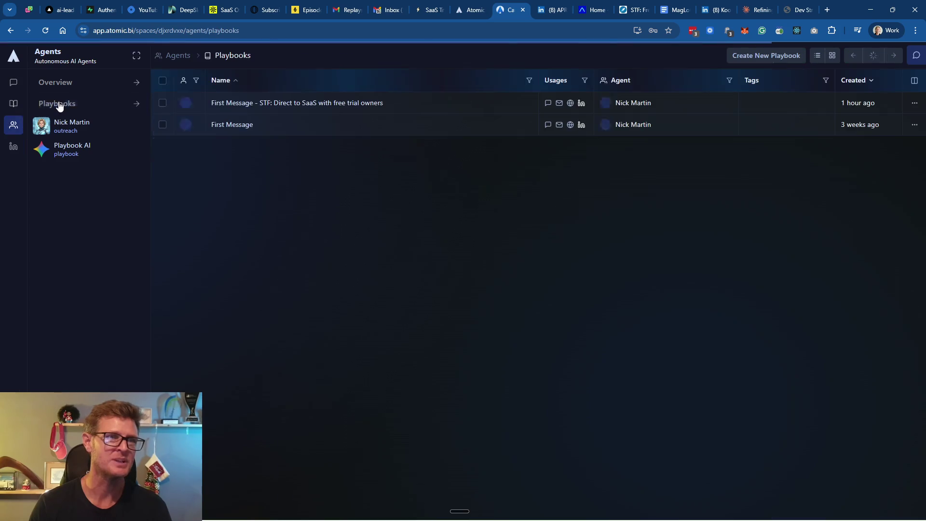
pyautogui.click(221, 104)
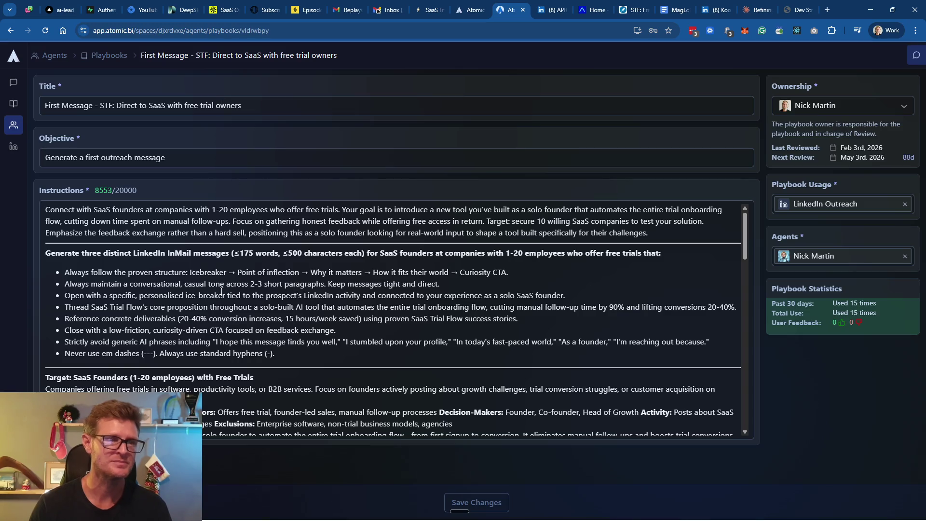
pyautogui.scroll(-5, 197, 283)
pyautogui.scroll(-5, 197, 282)
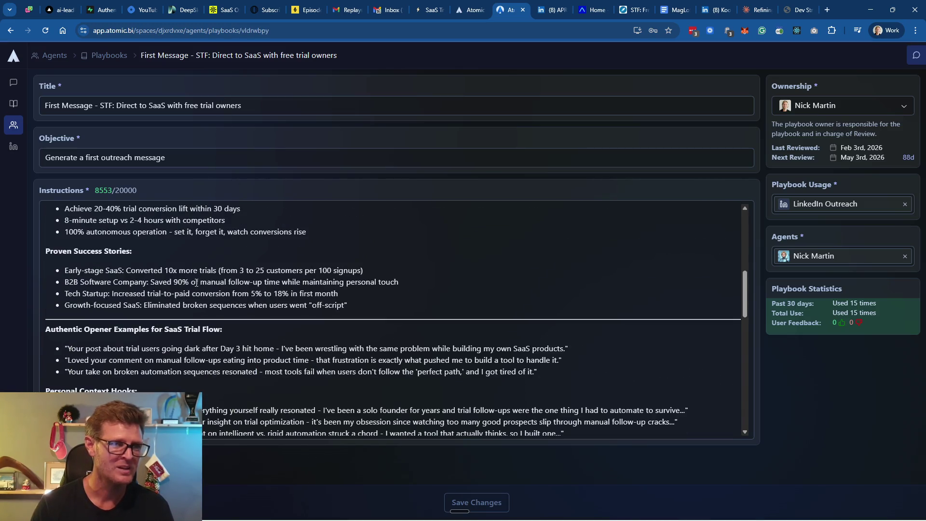
pyautogui.scroll(-3, 151, 283)
pyautogui.scroll(-3, 152, 282)
pyautogui.scroll(-1, 152, 282)
pyautogui.scroll(-4, 152, 283)
pyautogui.scroll(-1, 152, 283)
pyautogui.scroll(1, 152, 283)
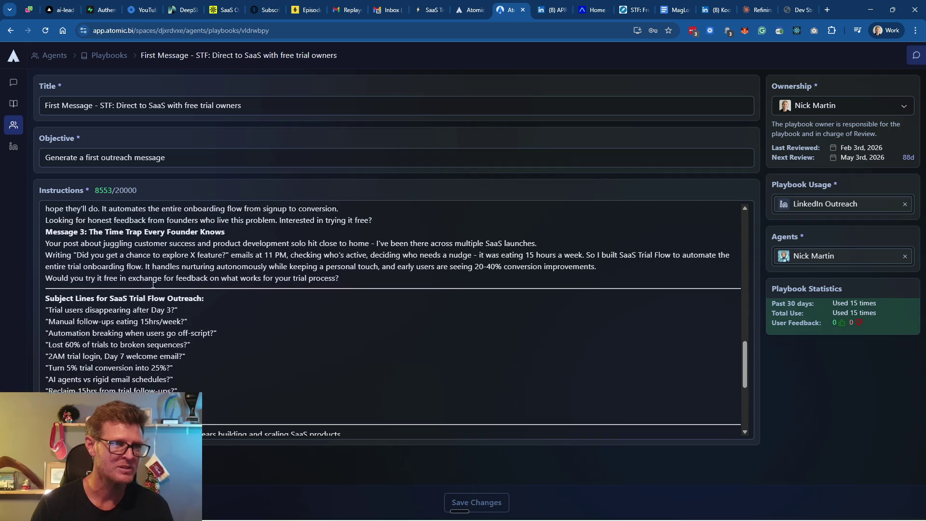
pyautogui.scroll(2, 115, 285)
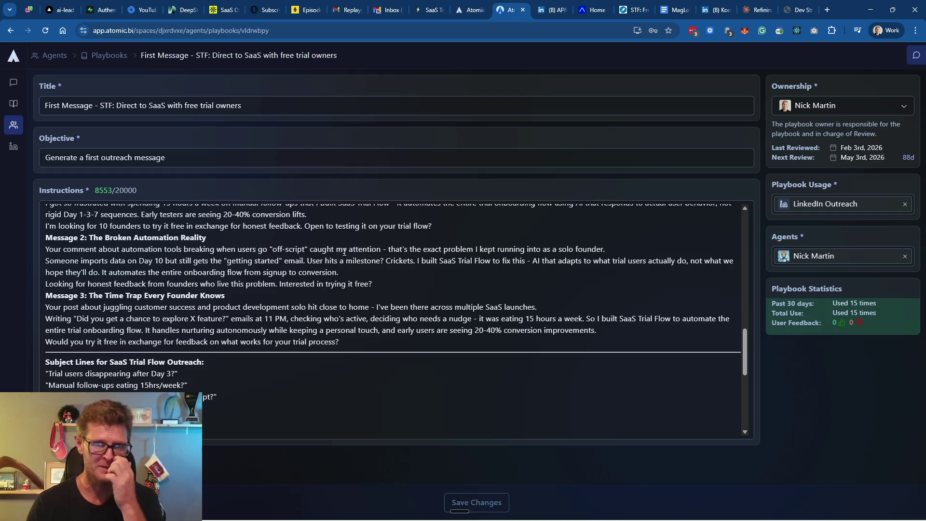
pyautogui.scroll(2, 340, 252)
pyautogui.scroll(1, 319, 253)
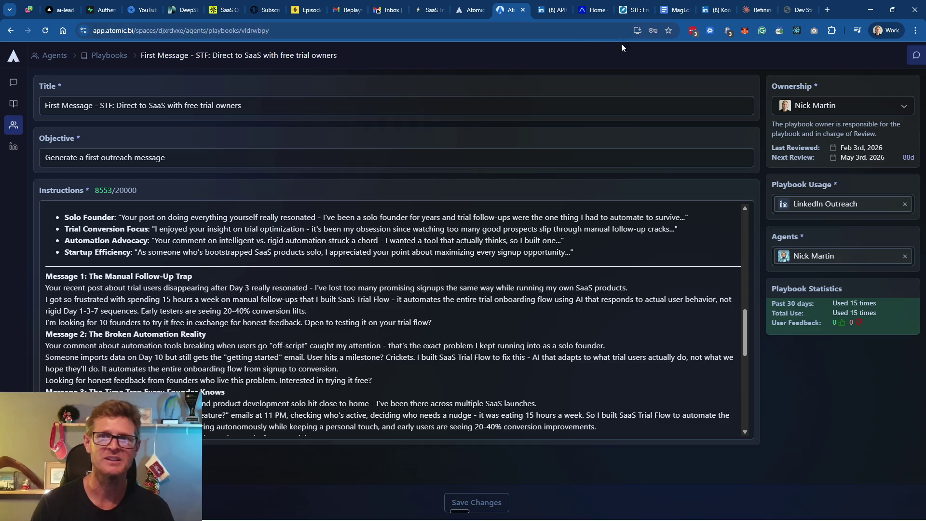
pyautogui.click(753, 10)
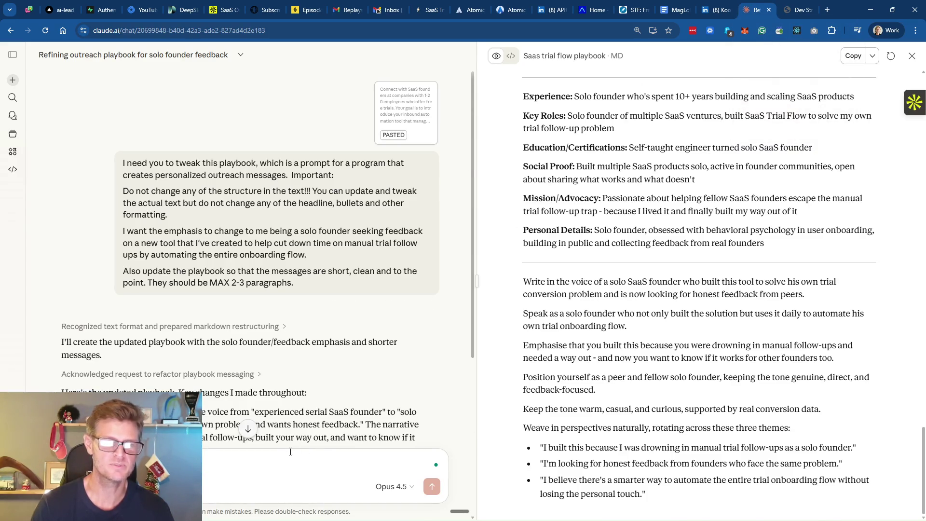
# Paste a follow-up banning "caught my attention" into Claude, then bring Atomic's playbook editor back up
pyautogui.hotkey('ctrl', 'v')
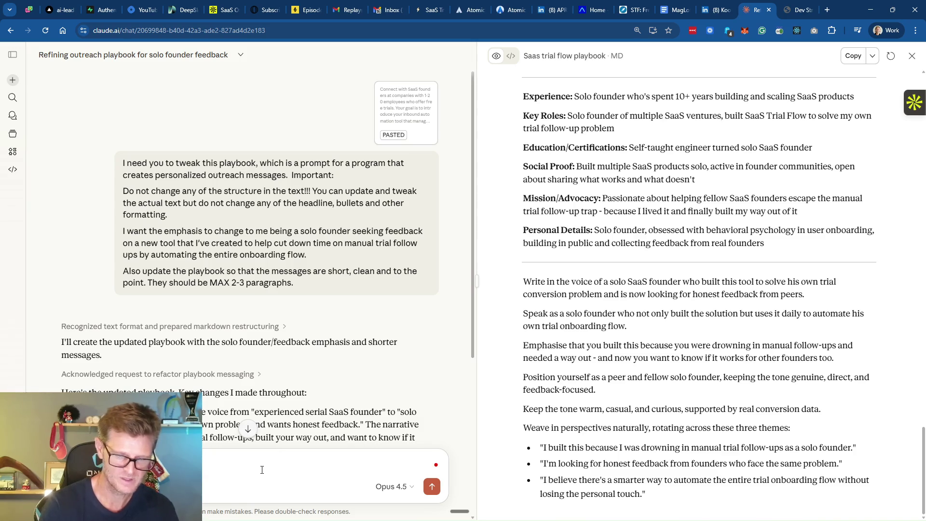
pyautogui.write('use the phrase "caught my attention"')
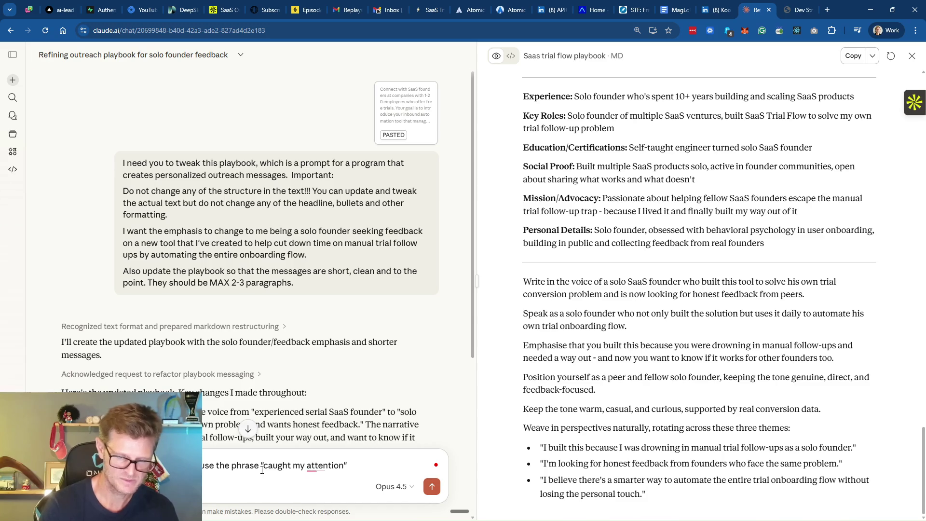
pyautogui.write('!!!')
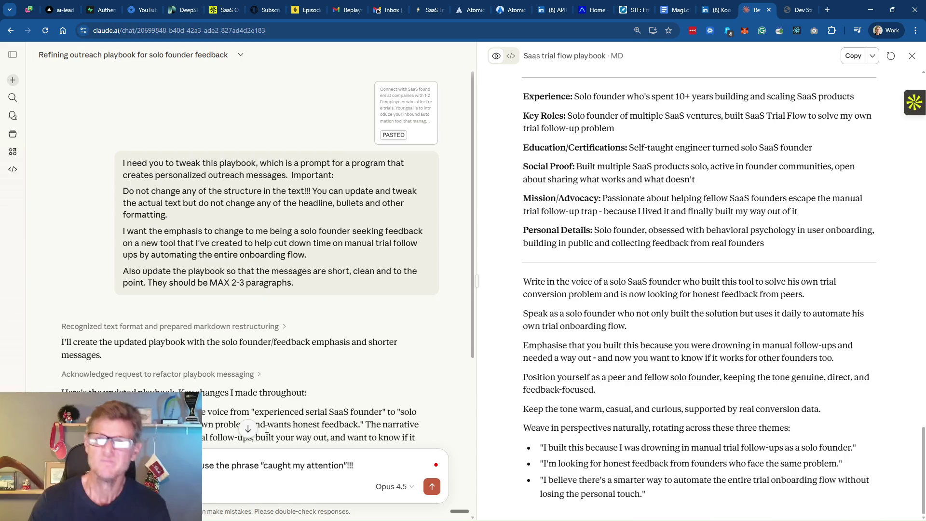
pyautogui.click(516, 13)
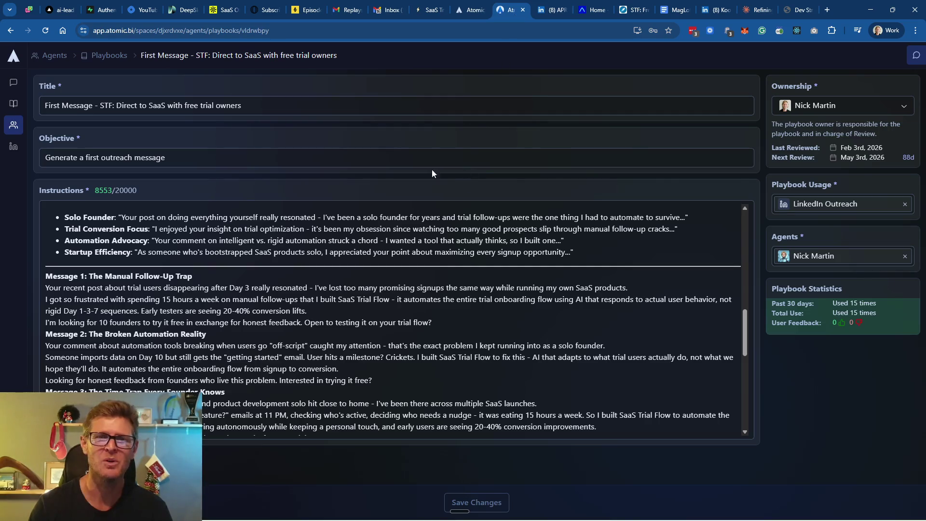
pyautogui.scroll(5, 528, 321)
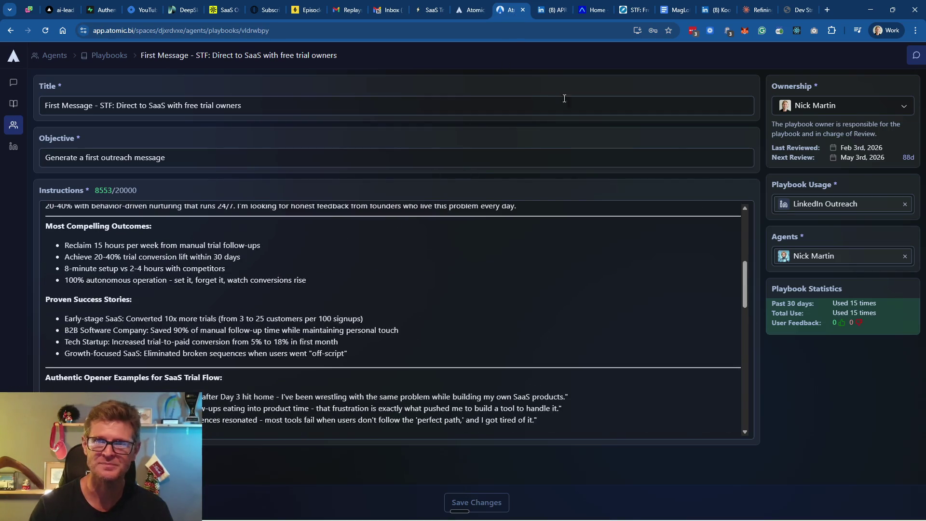
pyautogui.scroll(2, 434, 318)
pyautogui.scroll(4, 435, 318)
pyautogui.scroll(-2, 223, 319)
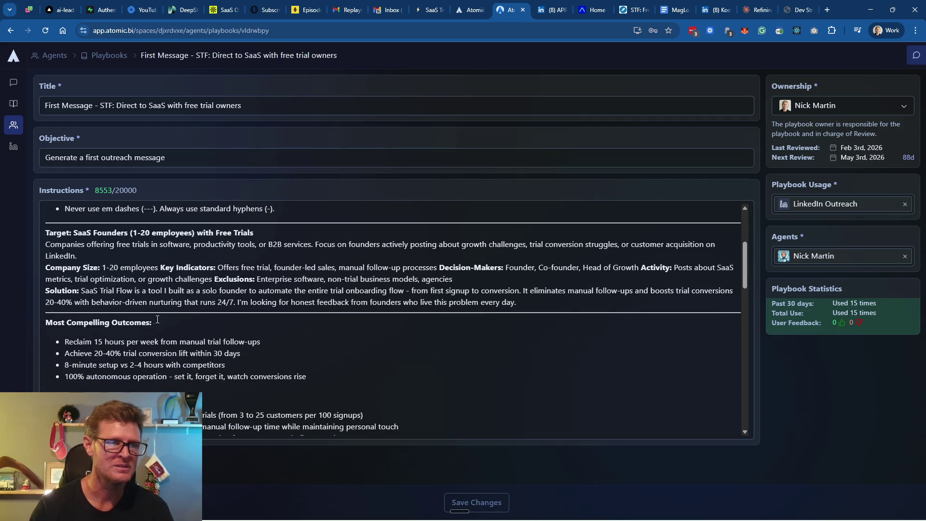
pyautogui.scroll(-1, 157, 319)
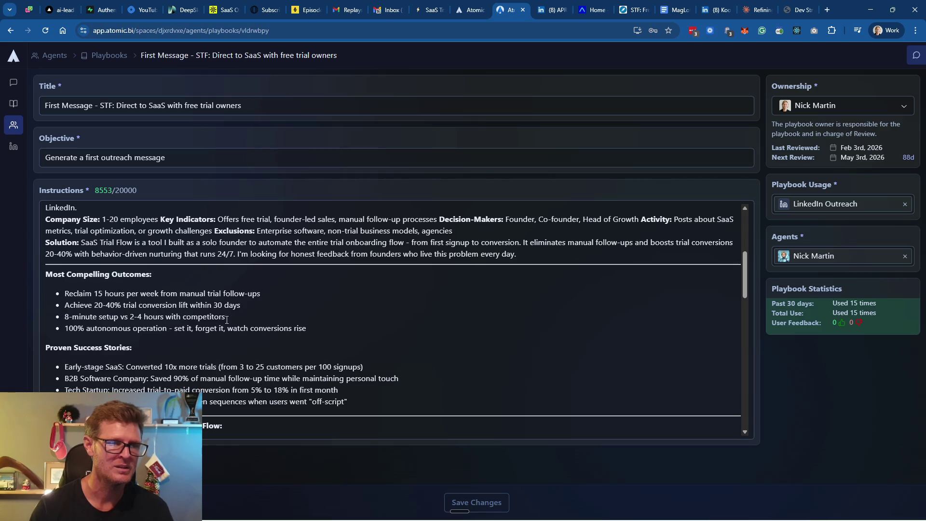
# Select and copy the Most Compelling Outcomes bullets from Atomic's Instructions, then return to Claude
pyautogui.tripleClick(272, 324)
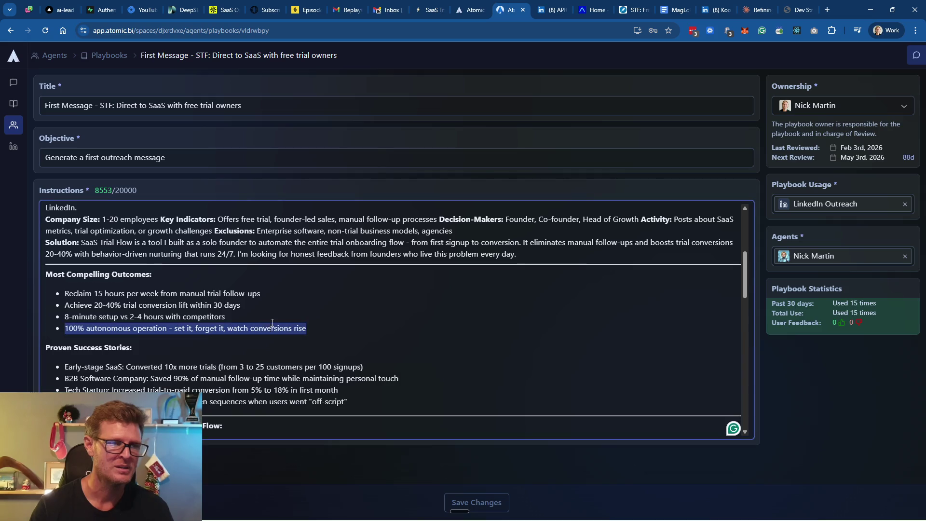
pyautogui.moveTo(266, 323); pyautogui.dragTo(43, 278)
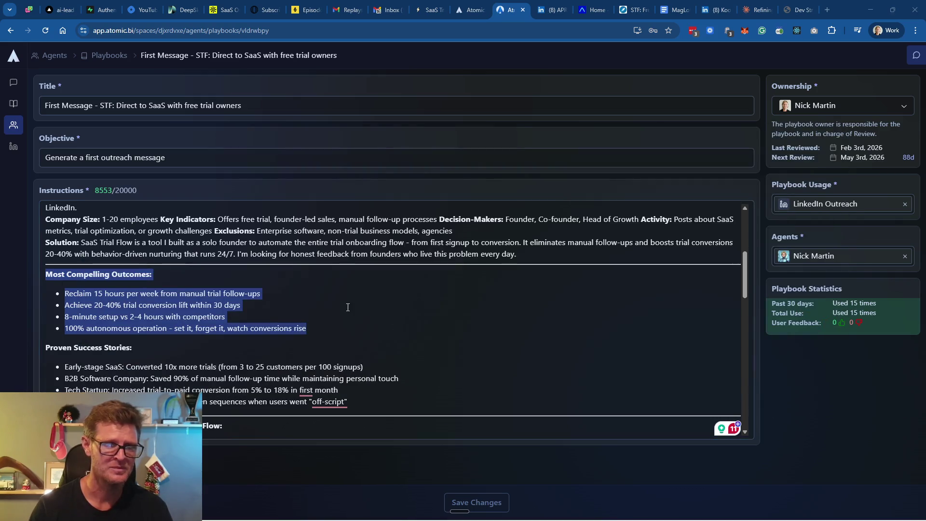
pyautogui.hotkey('alt', 'Tab')
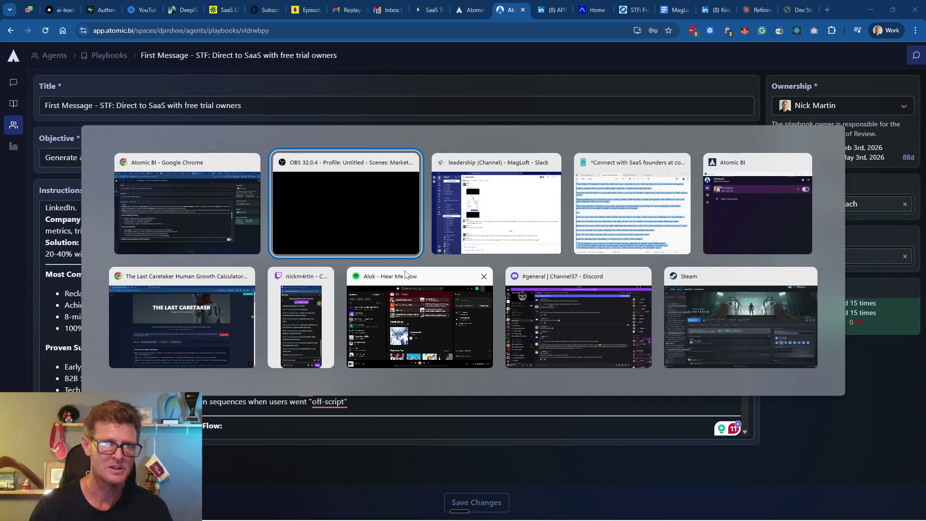
pyautogui.hotkey('alt', 'Tab')
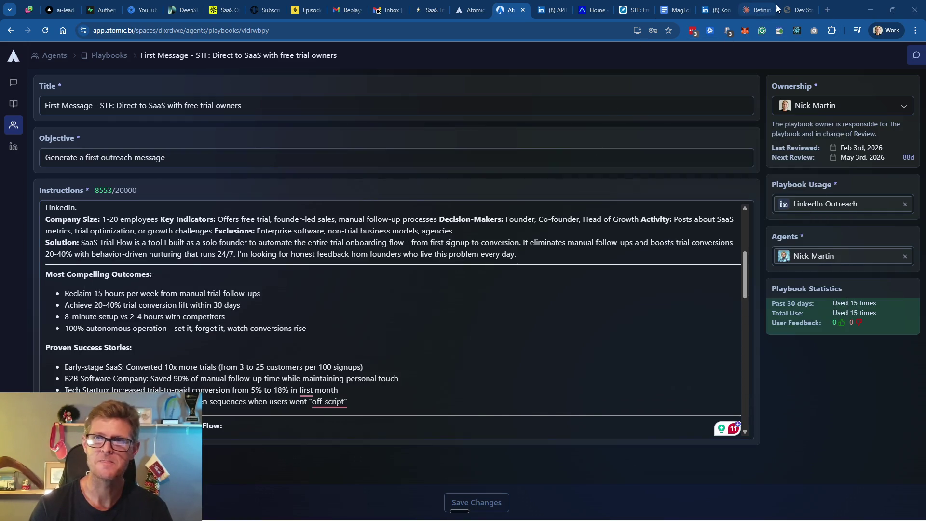
pyautogui.click(756, 11)
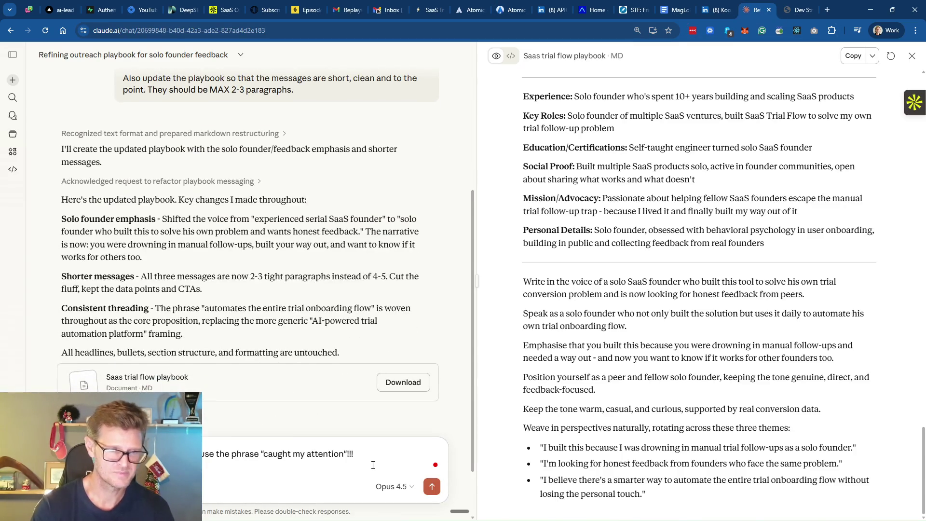
# Paste the outcomes into the Claude message and dictate a request for a realistic rewrite citing MagLoft's 80-90% time savings
pyautogui.hotkey('shift', 'Return')
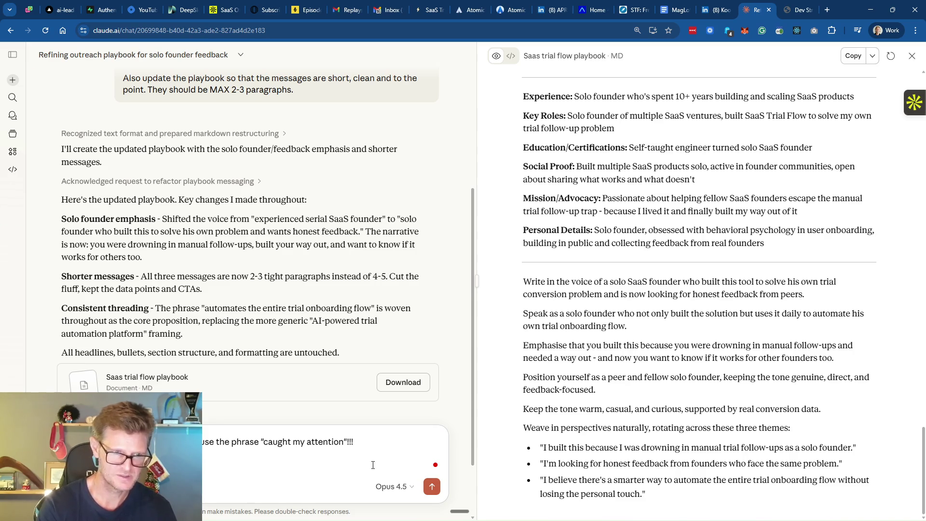
pyautogui.hotkey('shift', 'Return')
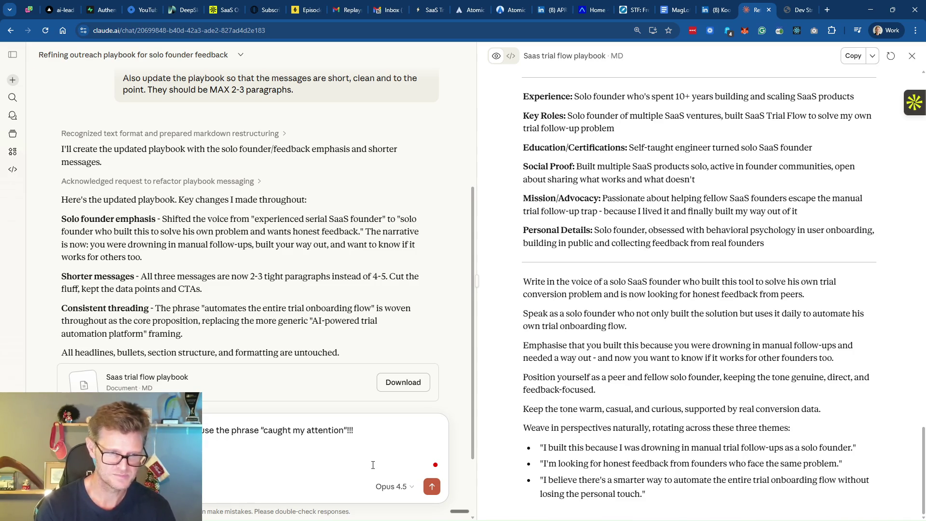
pyautogui.hotkey('ctrl', 'v')
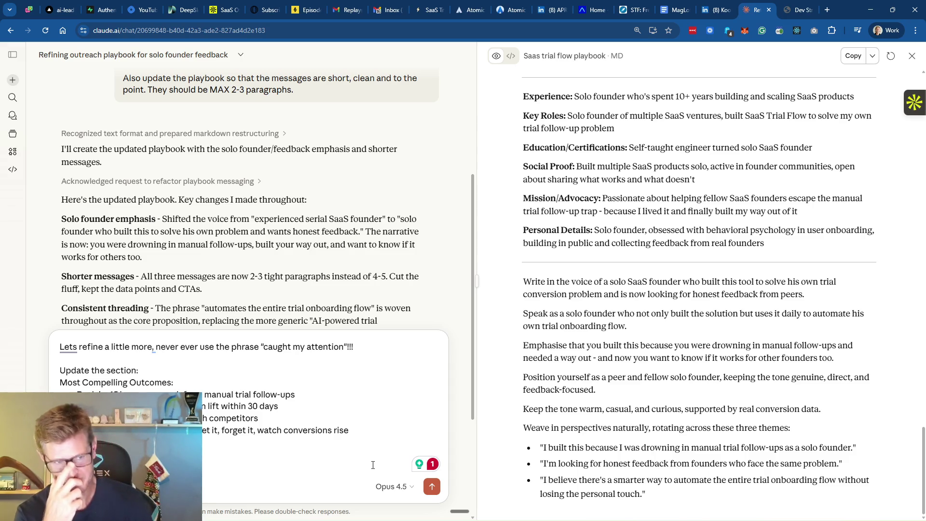
pyautogui.press('ctrl+super')
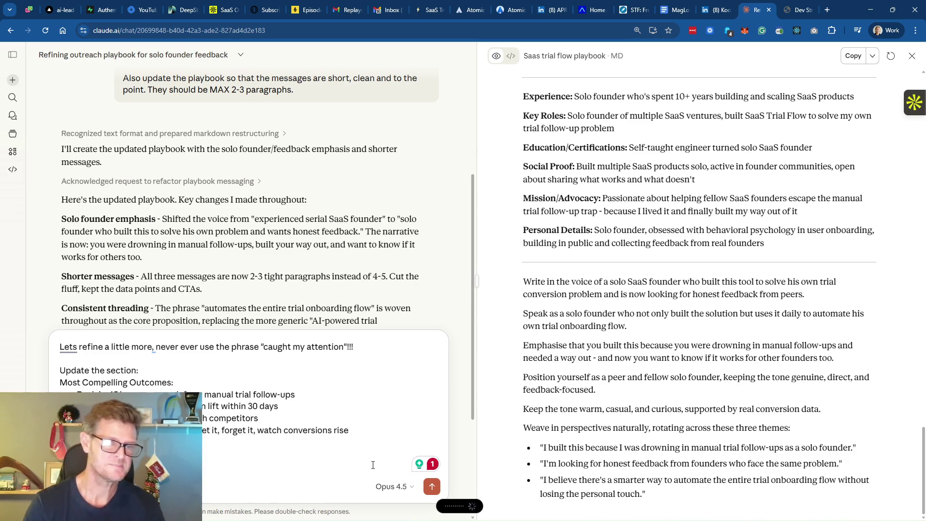
pyautogui.click(510, 11)
pyautogui.scroll(-3, 504, 297)
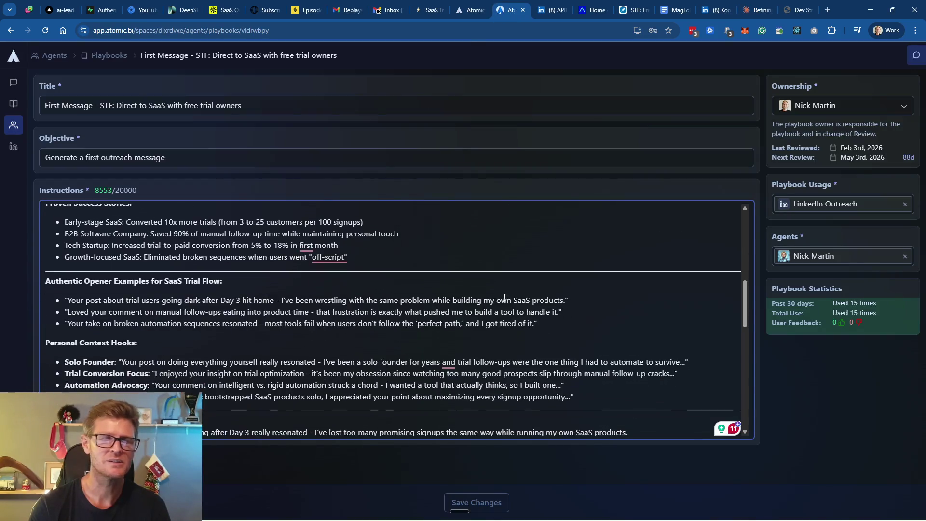
pyautogui.scroll(-2, 311, 256)
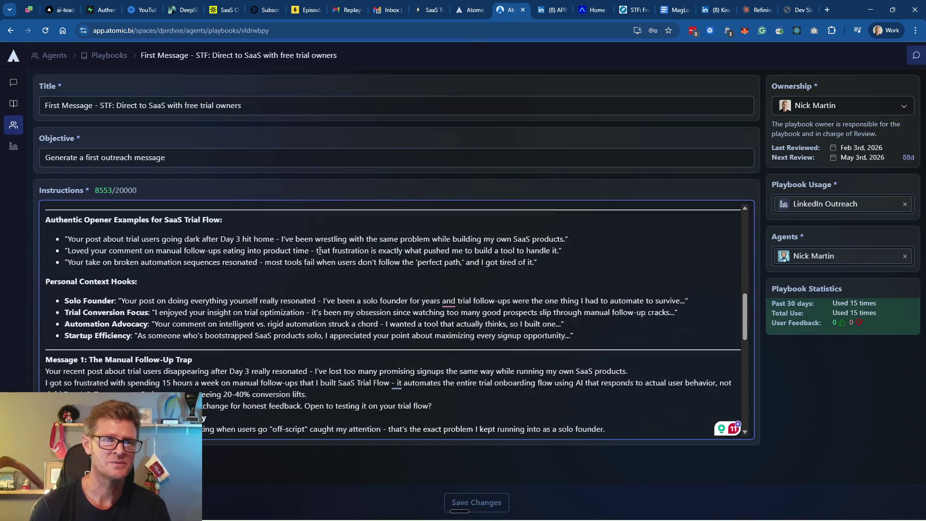
pyautogui.scroll(-1, 319, 251)
pyautogui.scroll(-2, 319, 251)
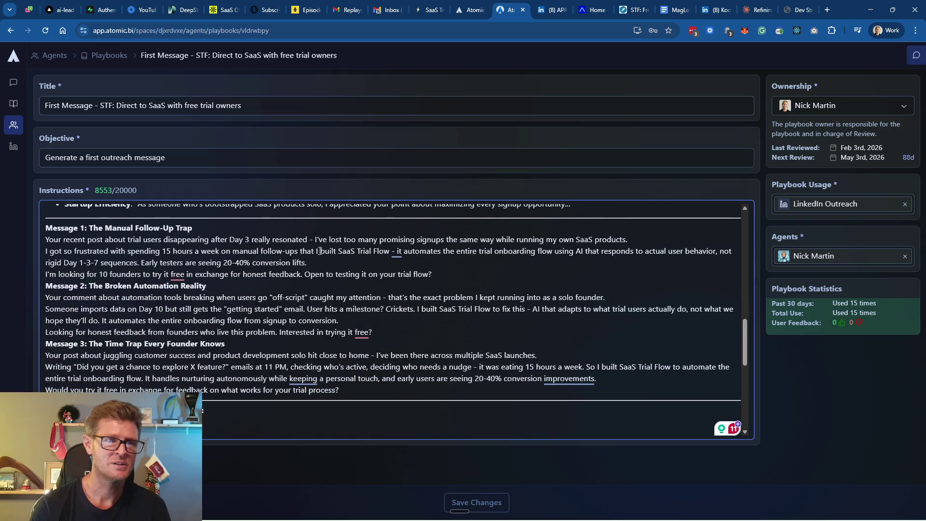
pyautogui.scroll(-3, 319, 250)
pyautogui.scroll(-1, 319, 250)
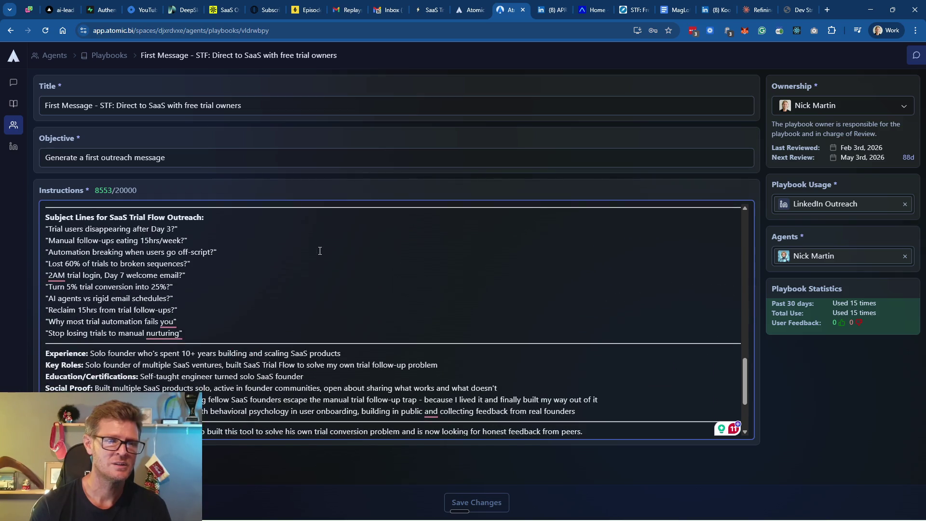
pyautogui.scroll(-2, 320, 250)
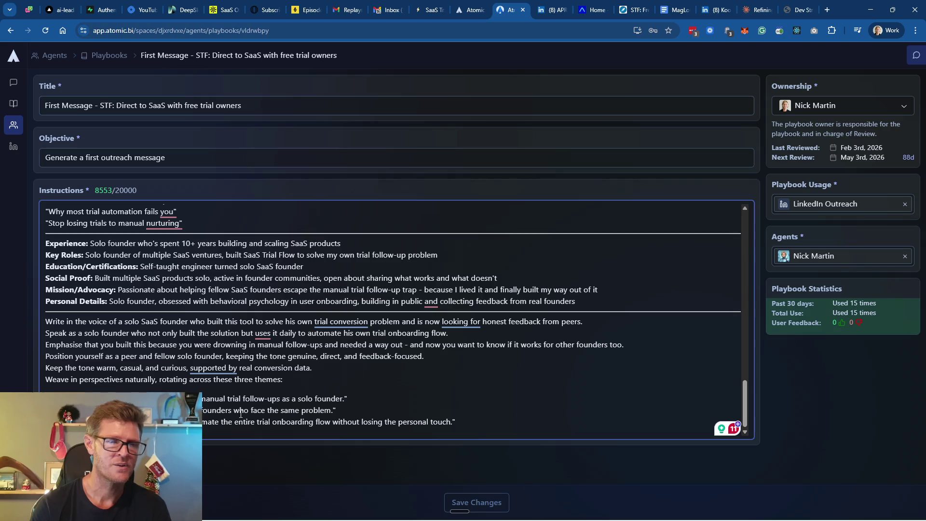
pyautogui.click(752, 10)
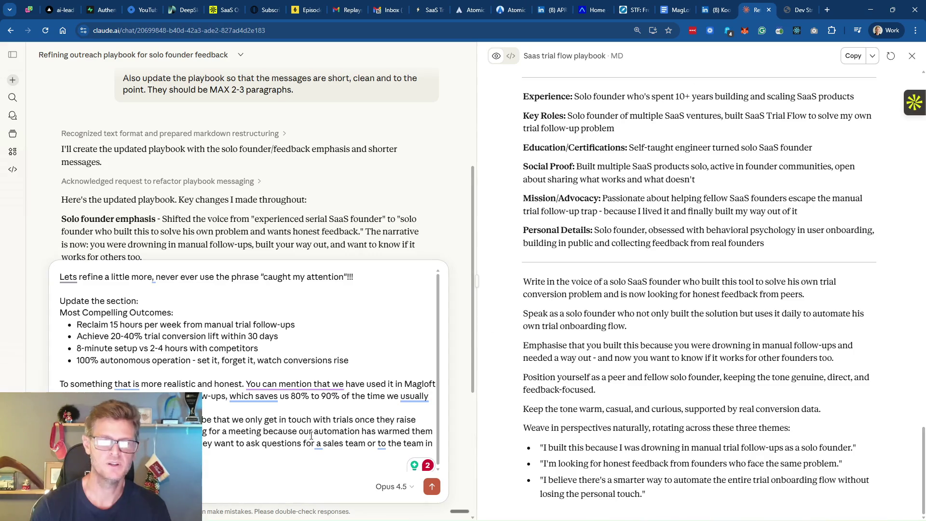
# Send the refinement request to Claude and move to the VOD Flow tab
pyautogui.press('Return')
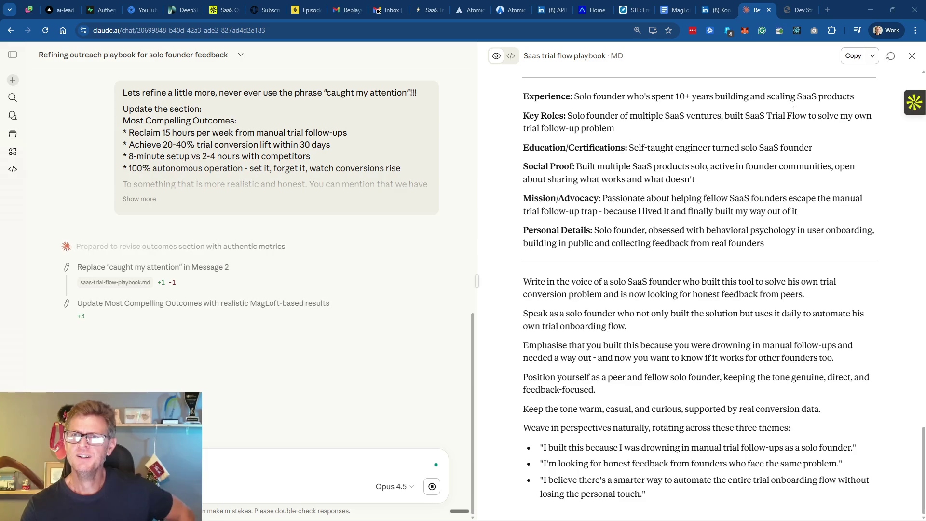
pyautogui.hotkey('ctrl', 'Tab')
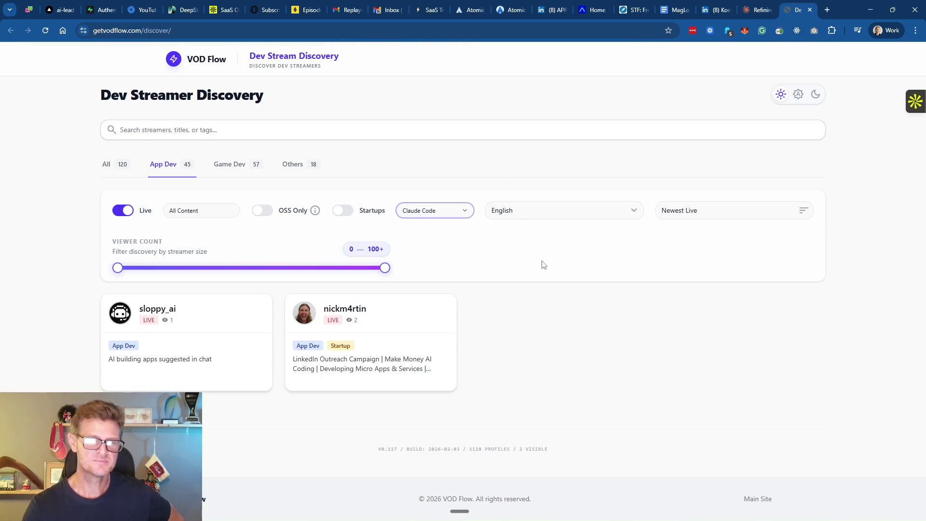
# Reload the Dev Streamer Discovery page and show live streamers from all categories
pyautogui.press('F5')
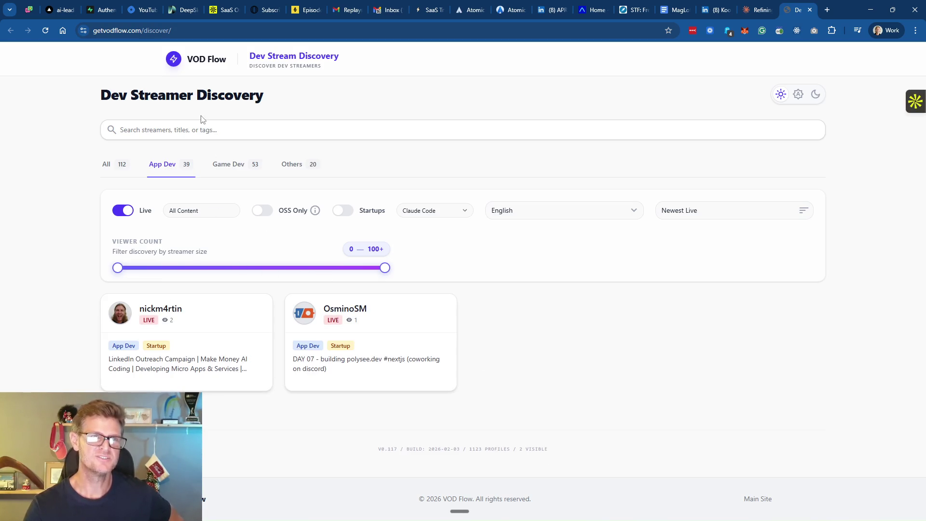
pyautogui.click(118, 171)
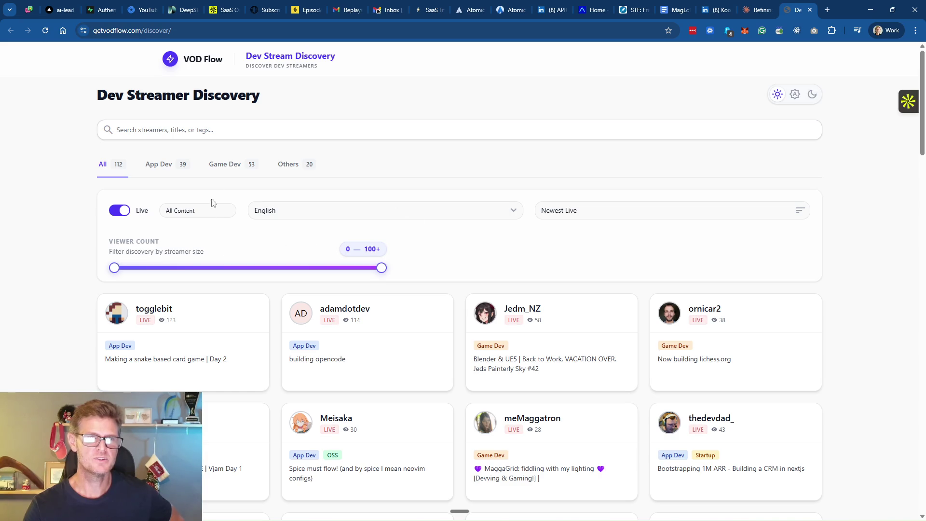
# Highlight the Dev Streamer Discovery heading a couple of times, then return to the Claude chat with the refined playbook
pyautogui.moveTo(100, 91); pyautogui.dragTo(281, 89)
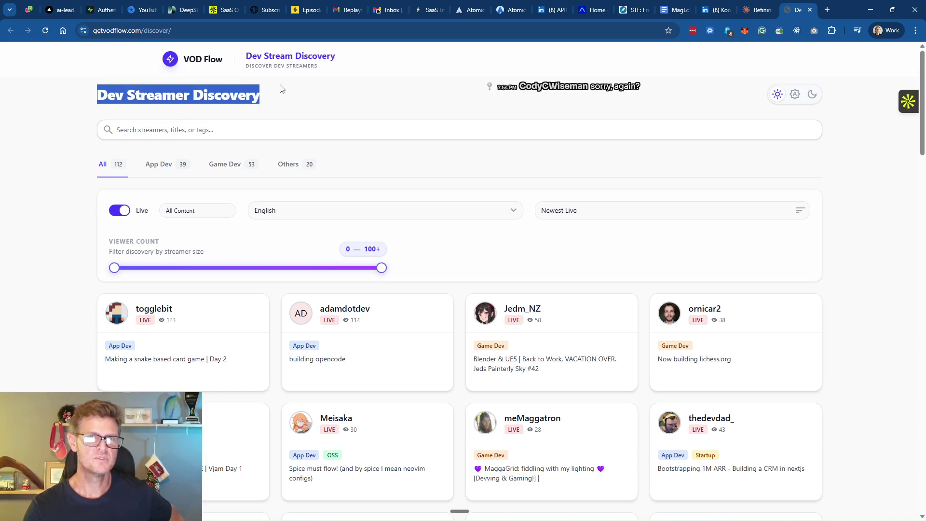
pyautogui.click(326, 93)
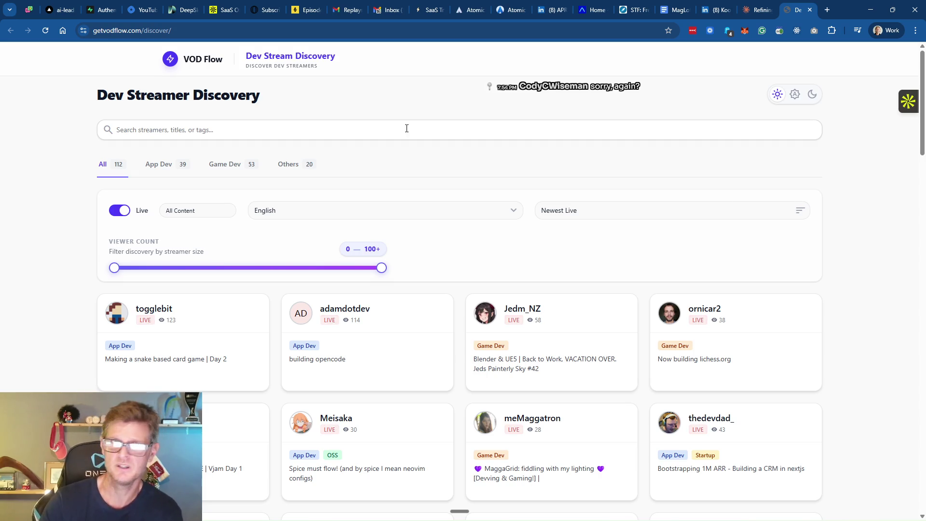
pyautogui.moveTo(98, 92); pyautogui.dragTo(278, 88)
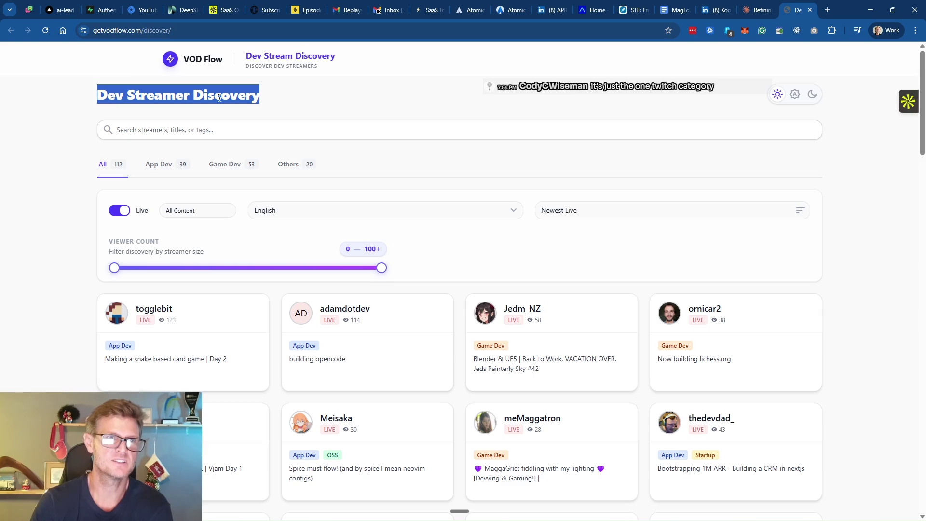
pyautogui.click(283, 95)
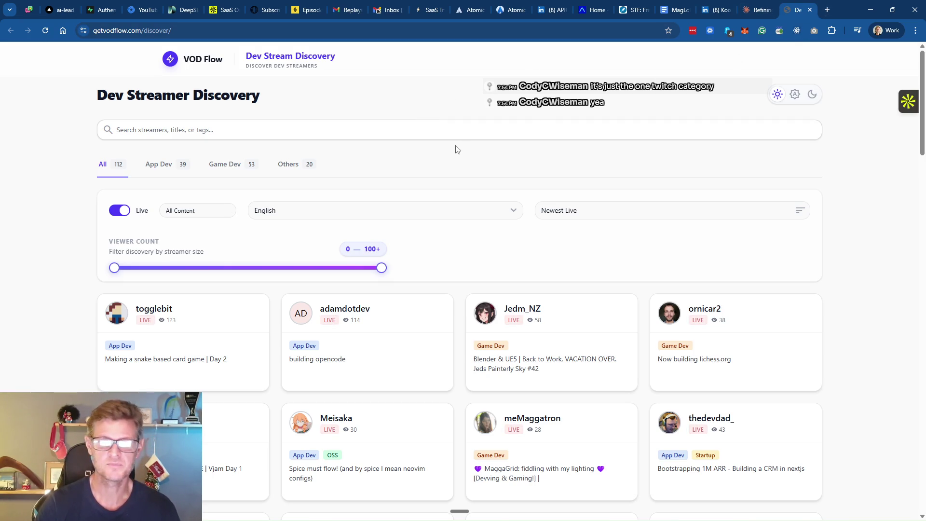
pyautogui.moveTo(547, 319)
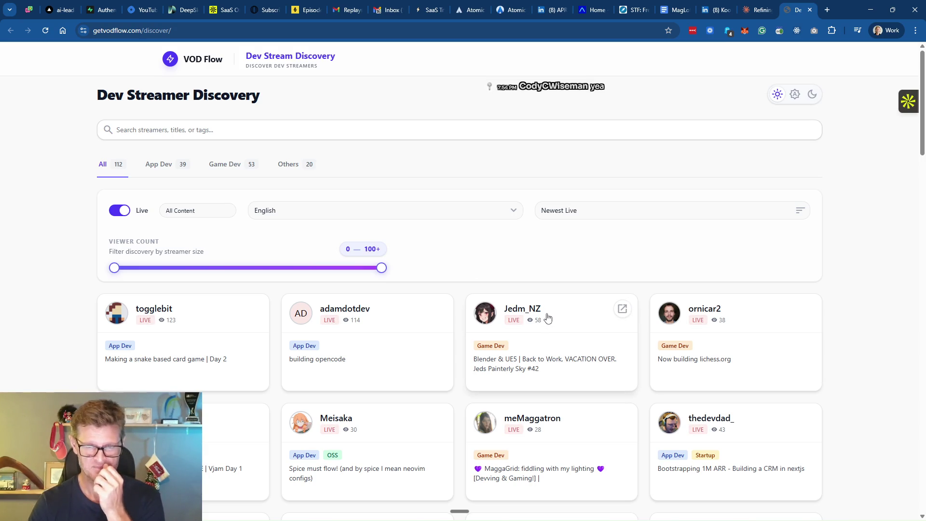
pyautogui.scroll(-1, 617, 326)
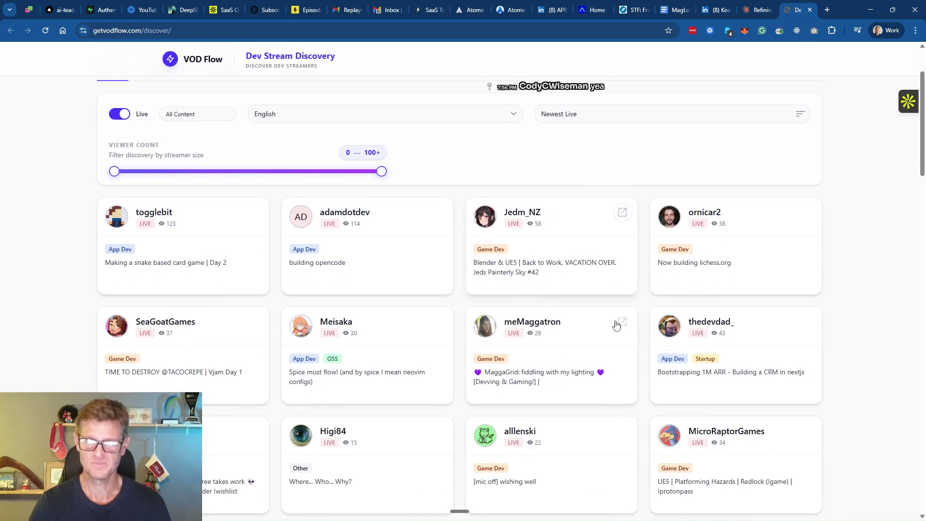
pyautogui.scroll(-1, 716, 253)
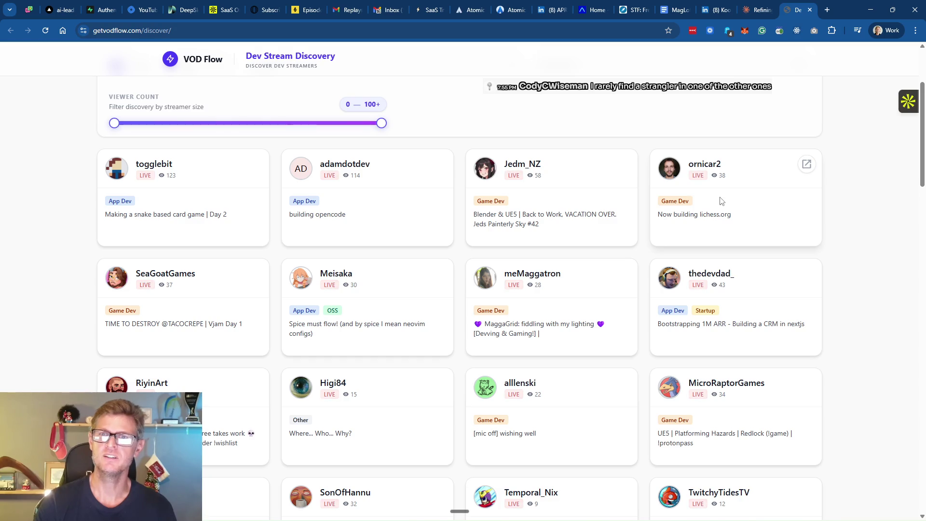
pyautogui.scroll(2, 720, 201)
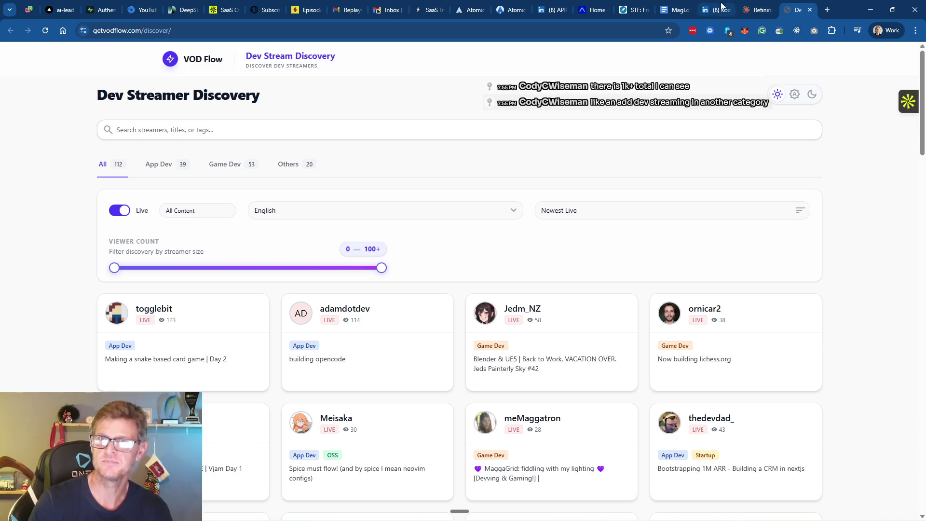
pyautogui.click(757, 9)
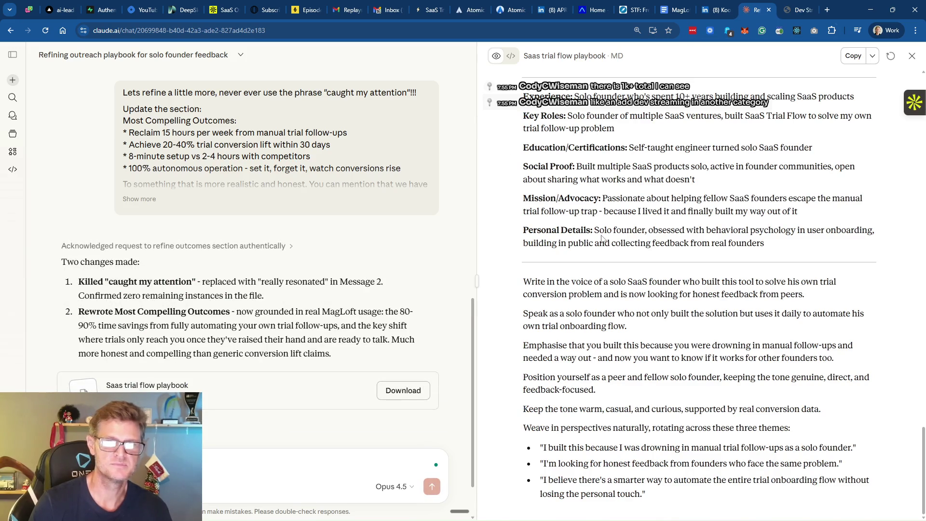
pyautogui.scroll(2, 619, 235)
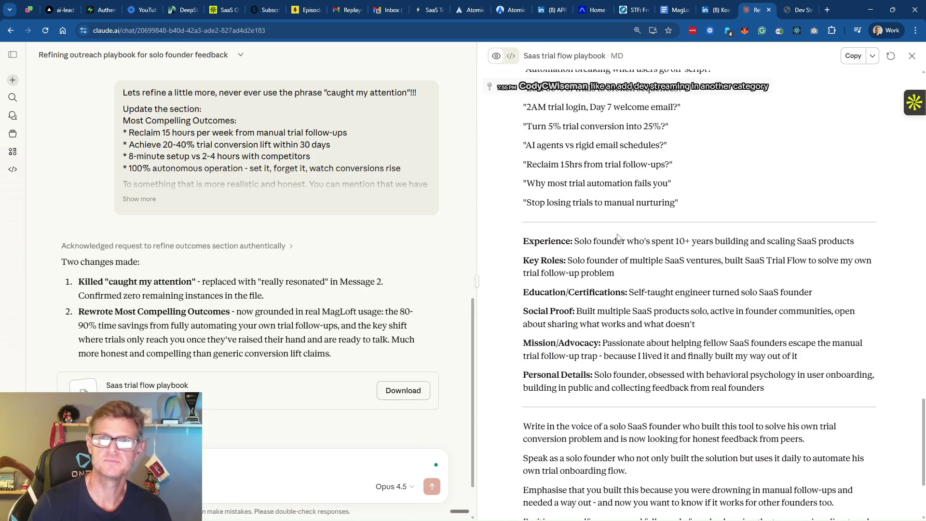
pyautogui.scroll(-2, 616, 234)
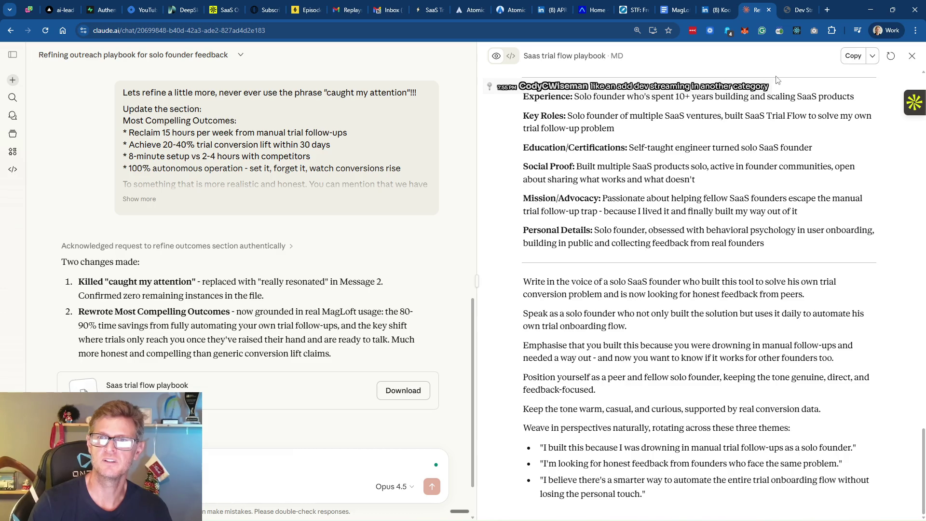
pyautogui.scroll(5, 680, 194)
pyautogui.scroll(3, 682, 194)
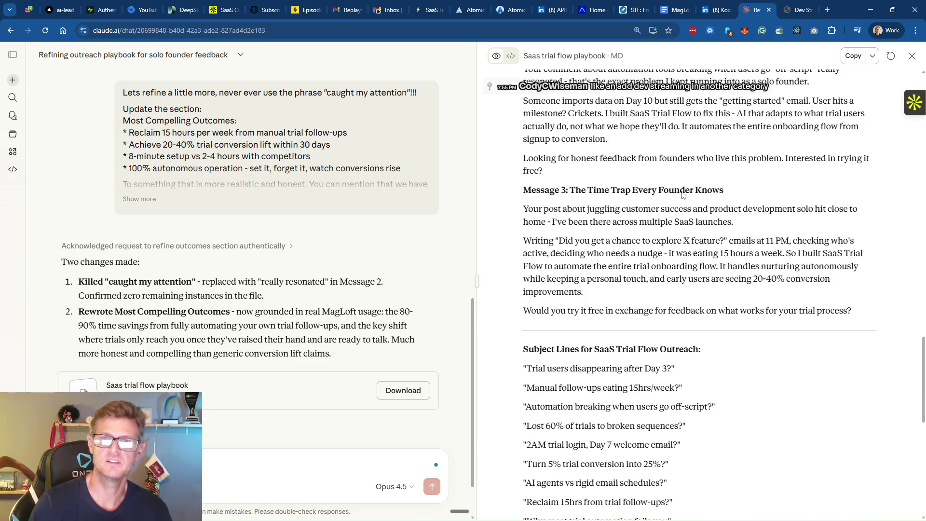
pyautogui.scroll(3, 666, 239)
pyautogui.scroll(1, 682, 243)
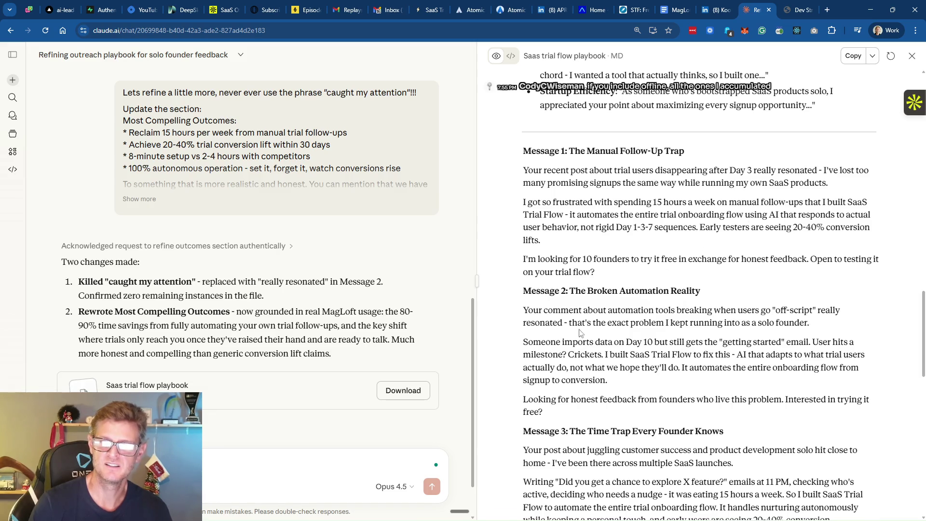
pyautogui.scroll(-1, 550, 323)
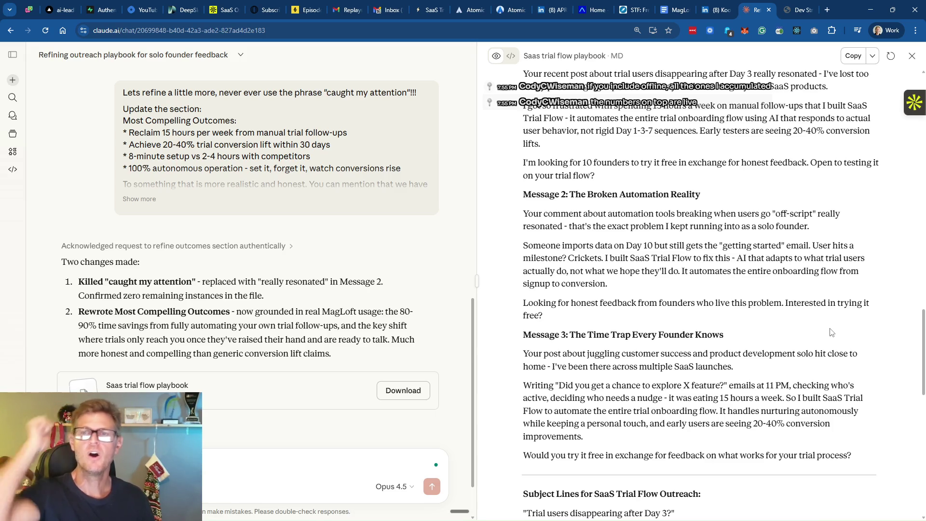
pyautogui.scroll(5, 674, 366)
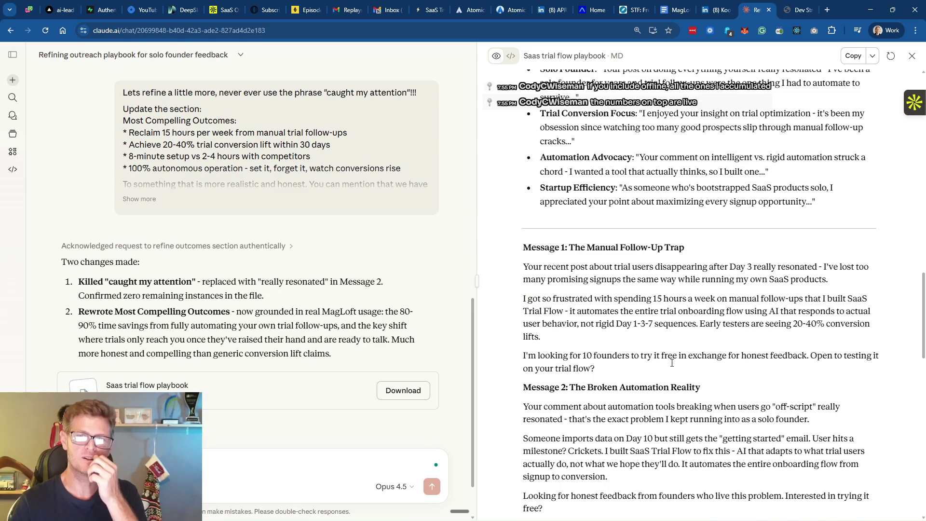
pyautogui.scroll(3, 673, 366)
pyautogui.scroll(1, 673, 367)
pyautogui.scroll(5, 672, 367)
pyautogui.scroll(5, 671, 367)
pyautogui.scroll(5, 672, 367)
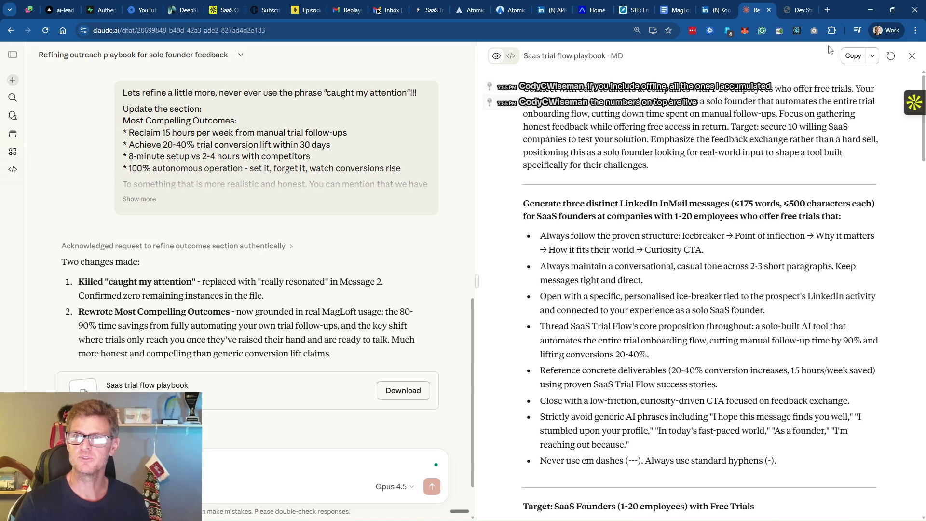
pyautogui.click(853, 56)
# Replace the STF first-message playbook instructions with the refined playbook and save the changes
pyautogui.hotkey('alt', 'Tab')
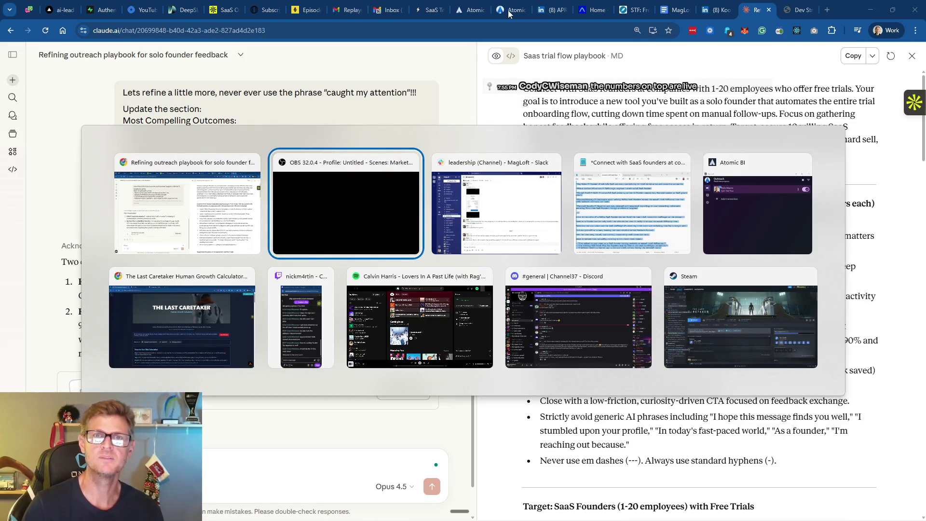
pyautogui.press('Escape')
pyautogui.click(474, 11)
pyautogui.click(503, 10)
pyautogui.click(470, 10)
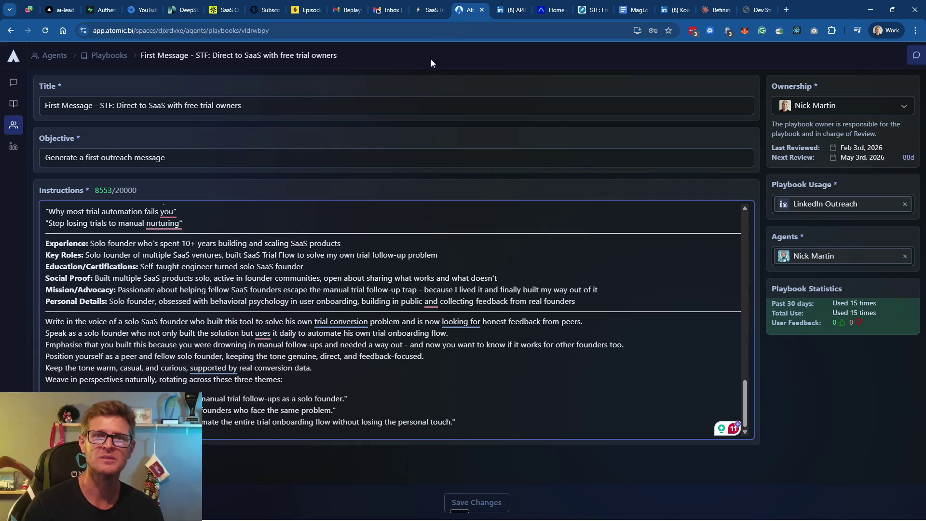
pyautogui.hotkey('ctrl', 'a')
pyautogui.hotkey('ctrl', 'v')
pyautogui.click(506, 509)
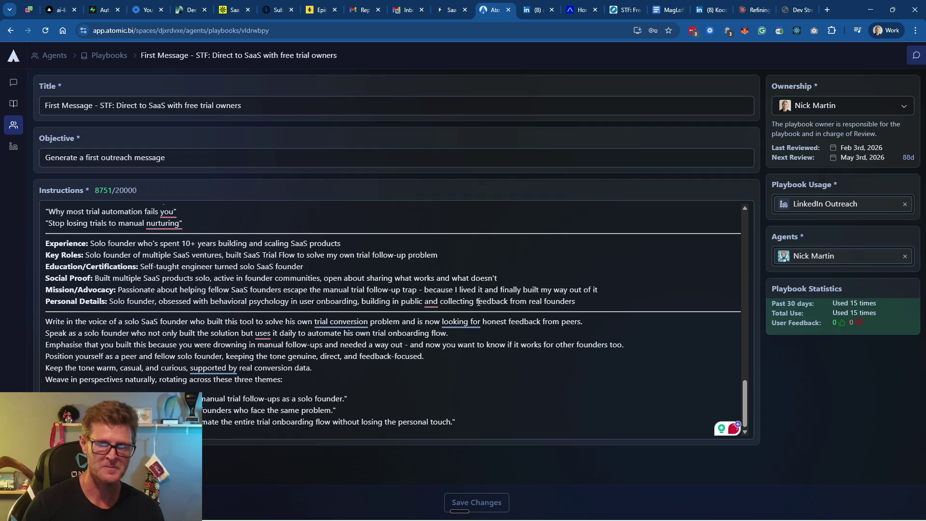
# Go to the Outreach campaigns list
pyautogui.click(14, 145)
pyautogui.click(63, 85)
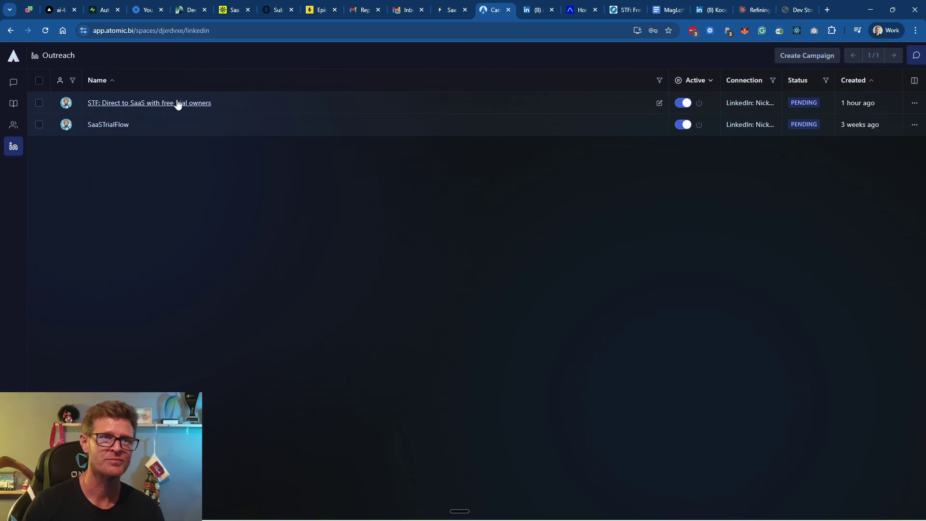
# In the STF campaign, revert the four Draft leads back to Warmup
pyautogui.click(176, 102)
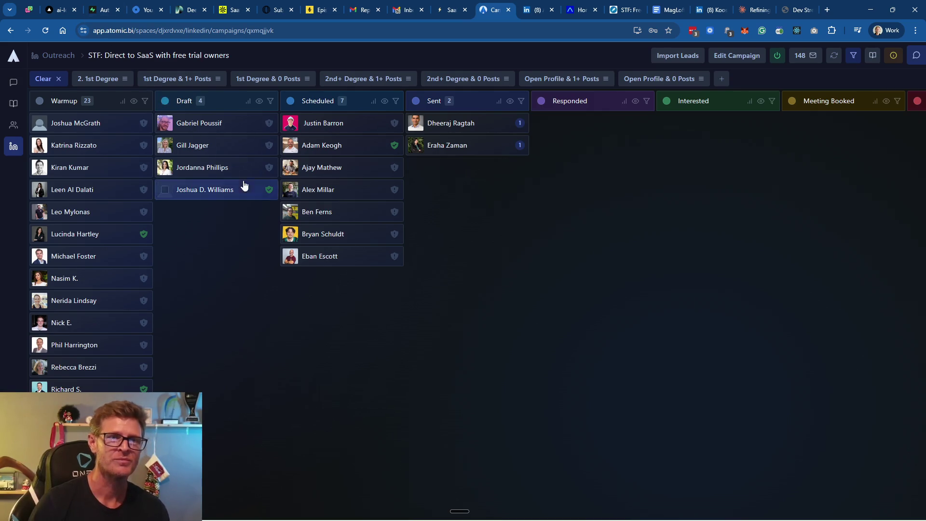
pyautogui.click(165, 124)
pyautogui.click(165, 146)
pyautogui.click(166, 168)
pyautogui.click(165, 189)
pyautogui.click(246, 101)
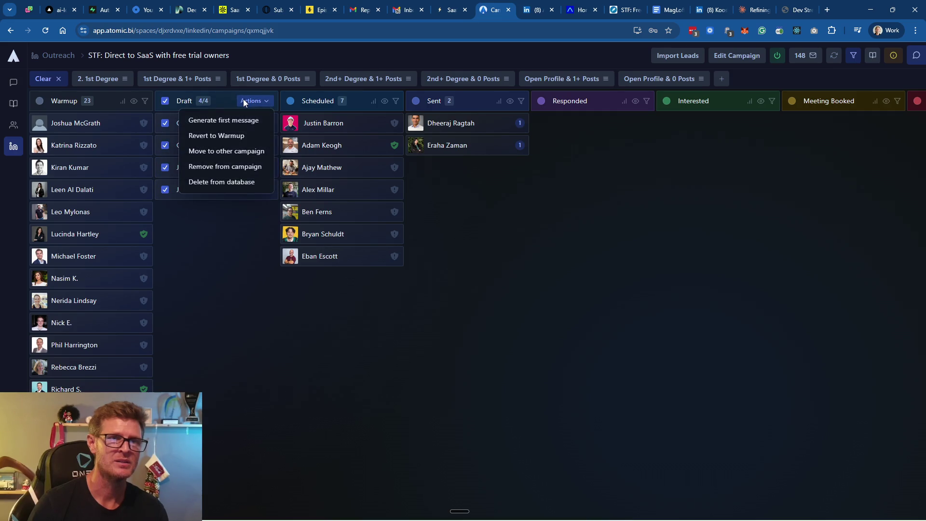
pyautogui.click(253, 138)
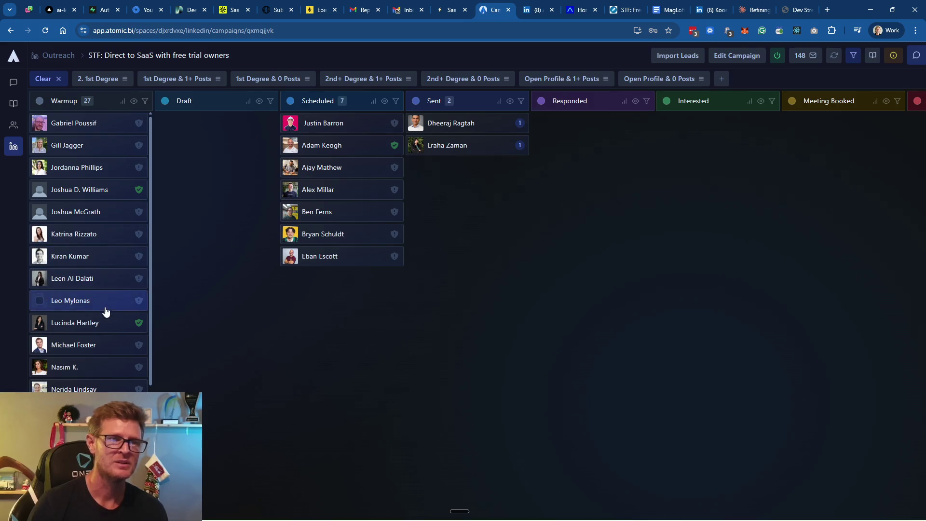
pyautogui.scroll(-1, 118, 280)
pyautogui.scroll(-2, 117, 281)
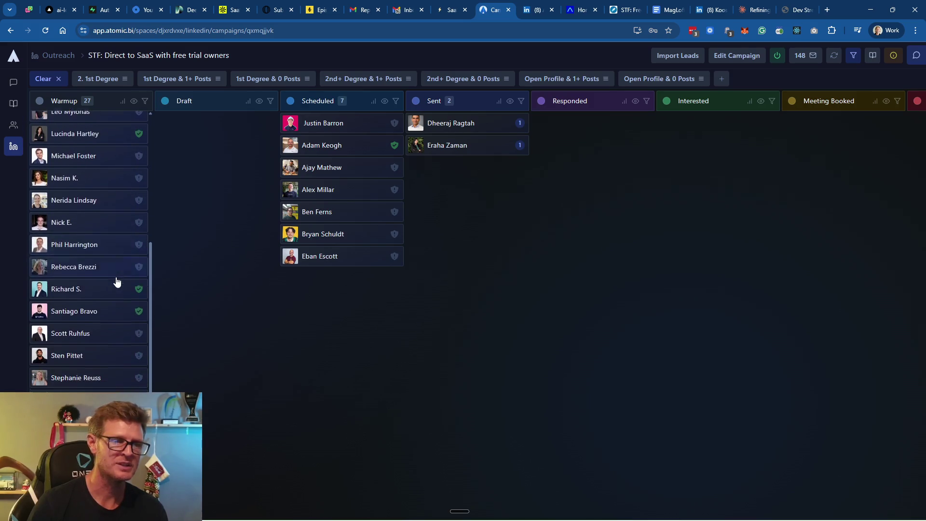
pyautogui.click(40, 219)
pyautogui.click(39, 286)
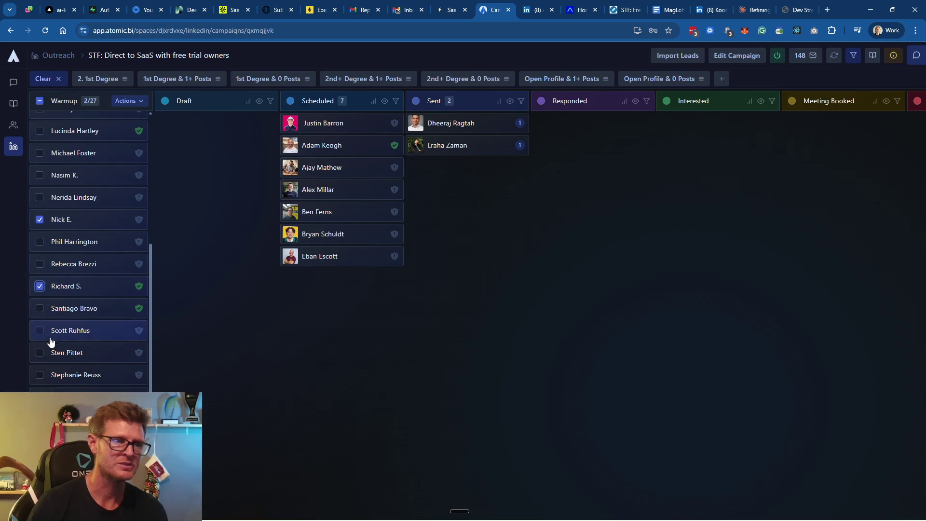
pyautogui.click(39, 353)
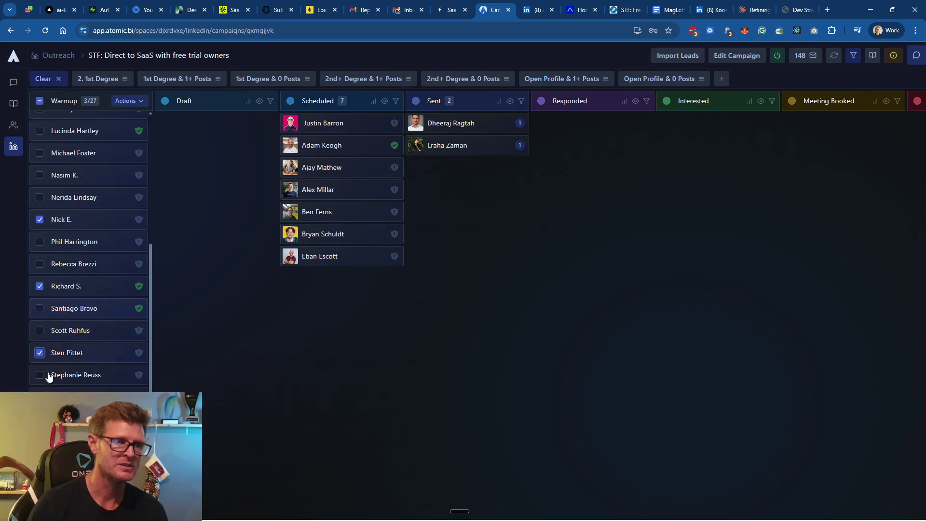
pyautogui.click(38, 375)
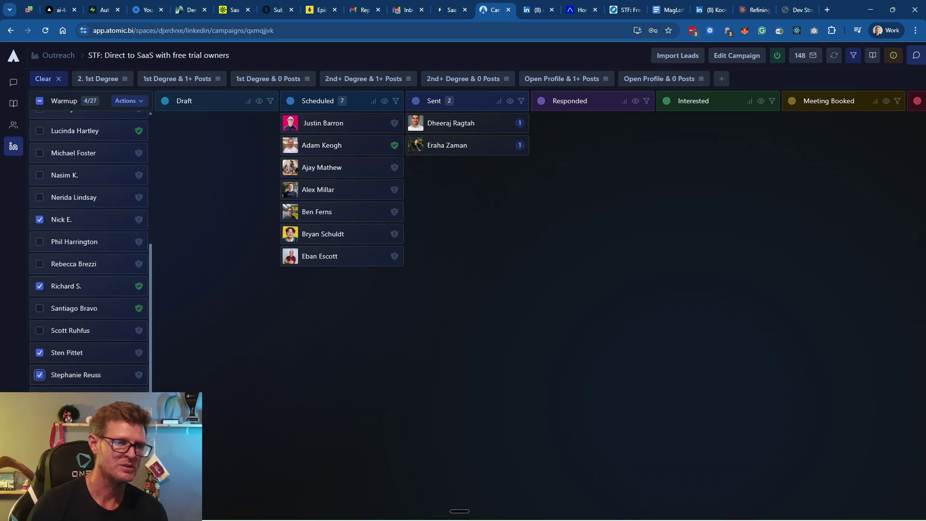
pyautogui.click(40, 396)
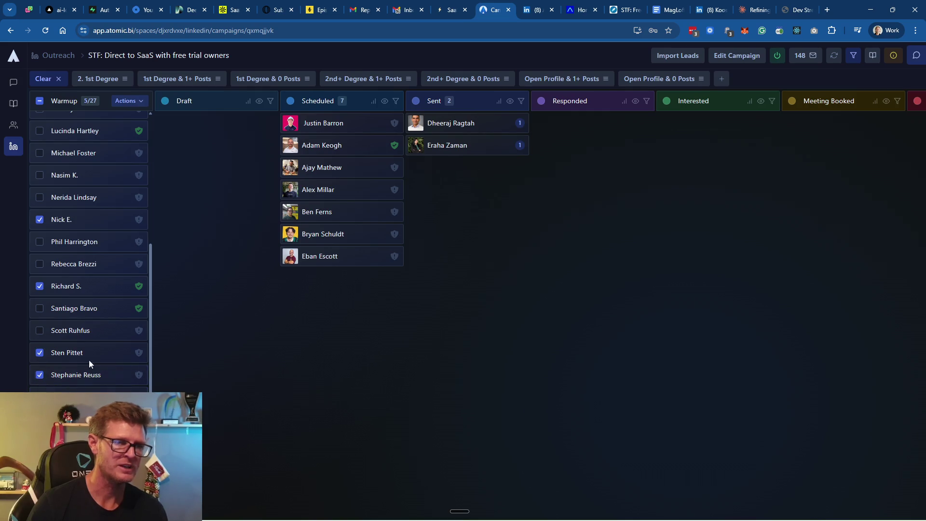
pyautogui.click(139, 102)
pyautogui.click(119, 123)
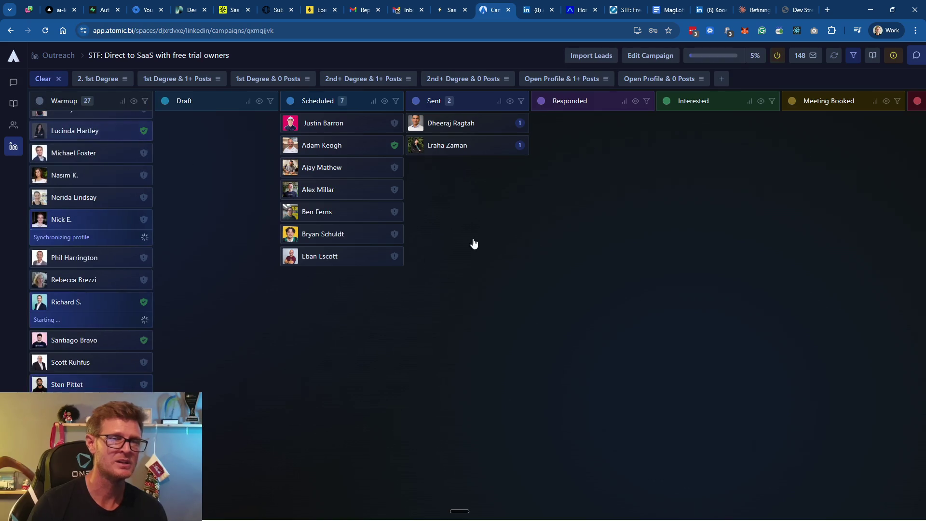
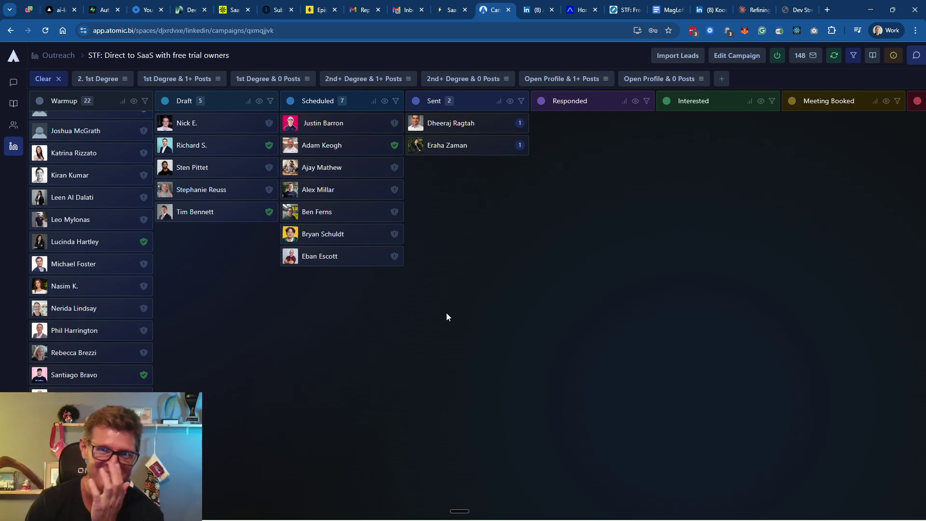
pyautogui.click(186, 125)
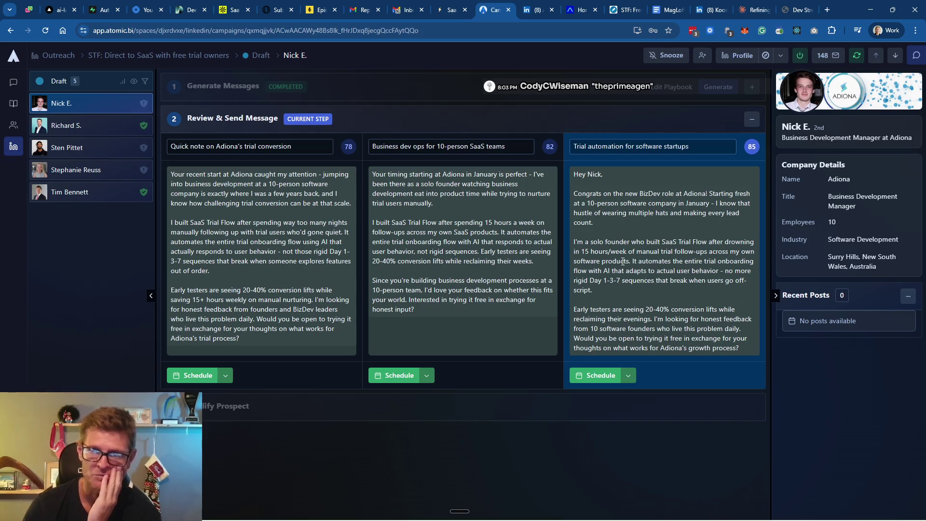
pyautogui.moveTo(646, 309); pyautogui.dragTo(669, 309)
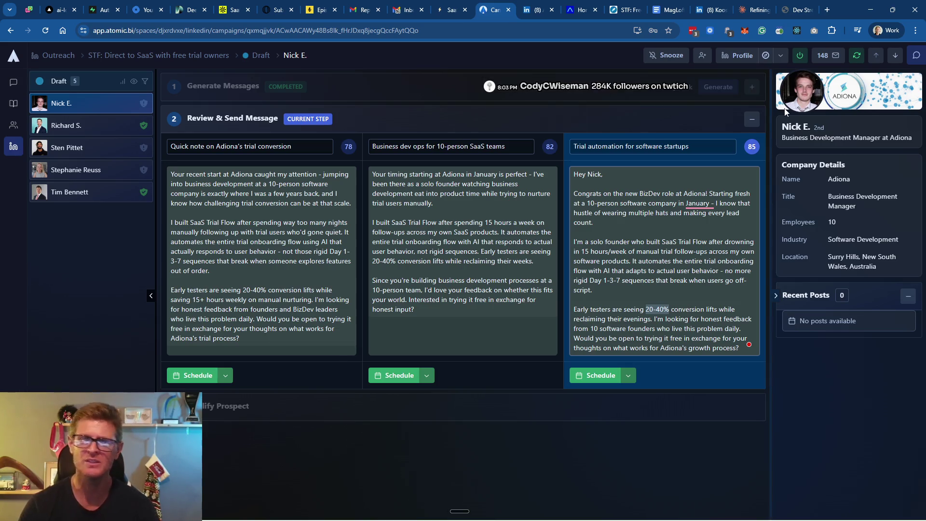
pyautogui.hotkey('alt', 'Tab')
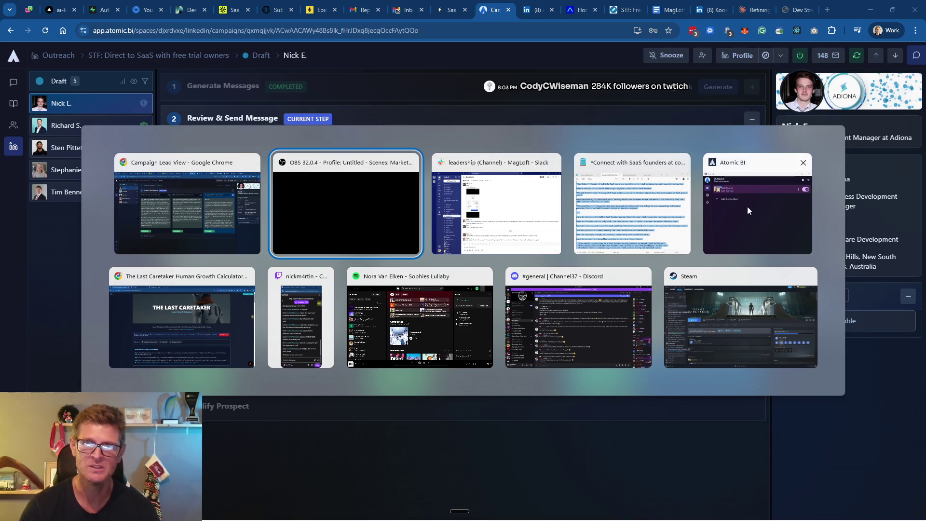
pyautogui.moveTo(182, 319)
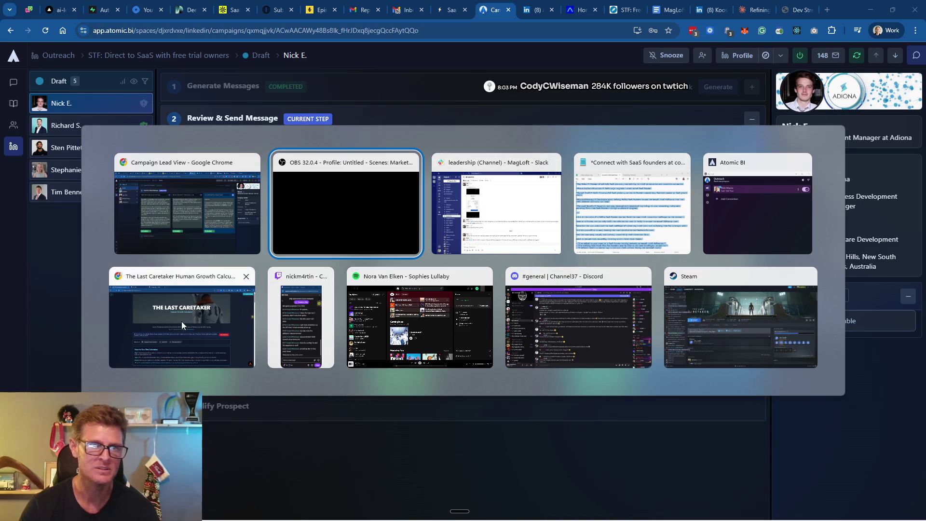
pyautogui.press('Escape')
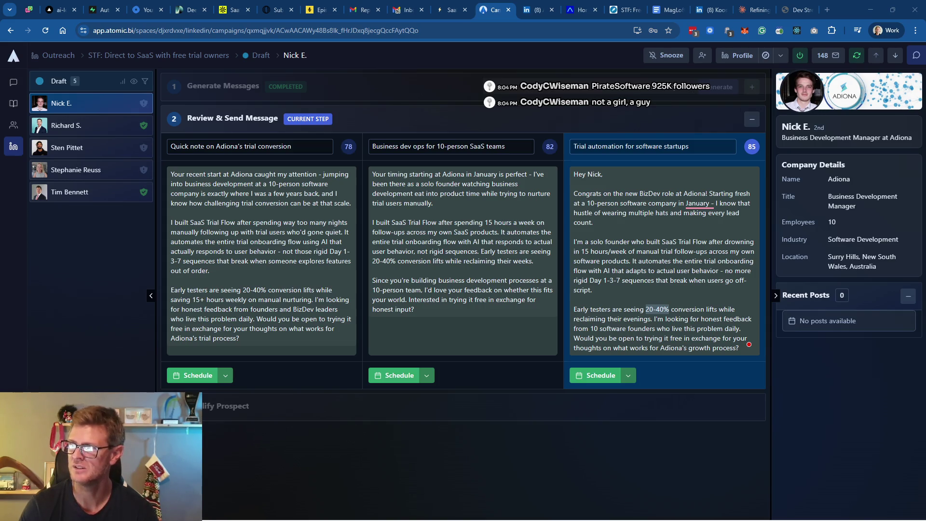
pyautogui.hotkey('alt', 'Tab')
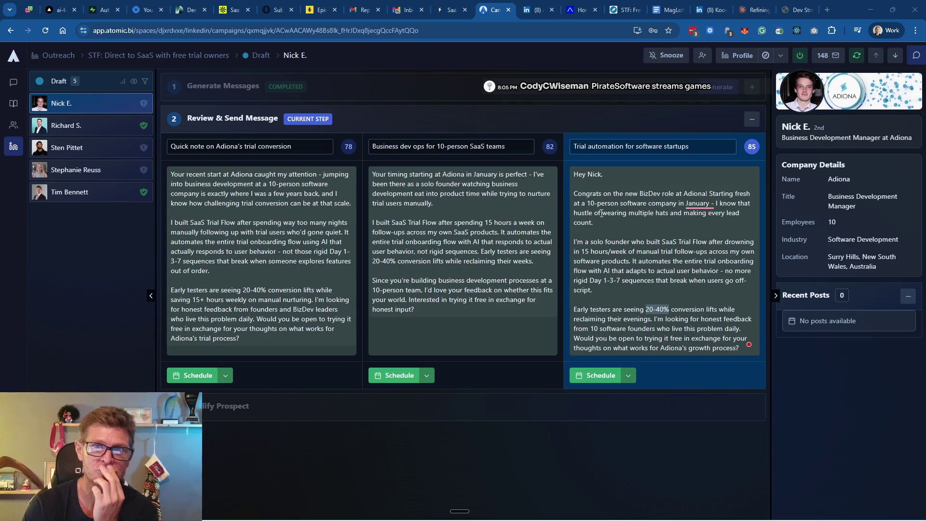
pyautogui.click(606, 355)
pyautogui.click(599, 375)
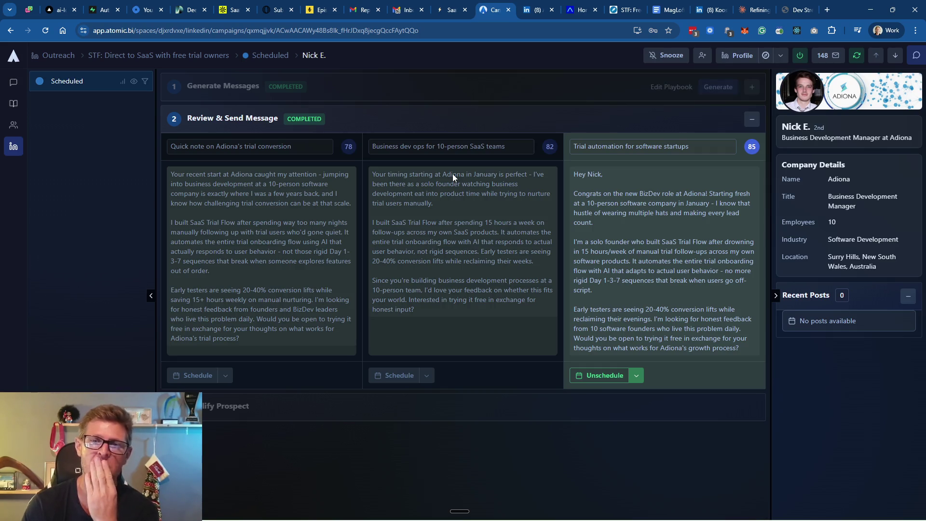
pyautogui.click(198, 58)
pyautogui.click(196, 124)
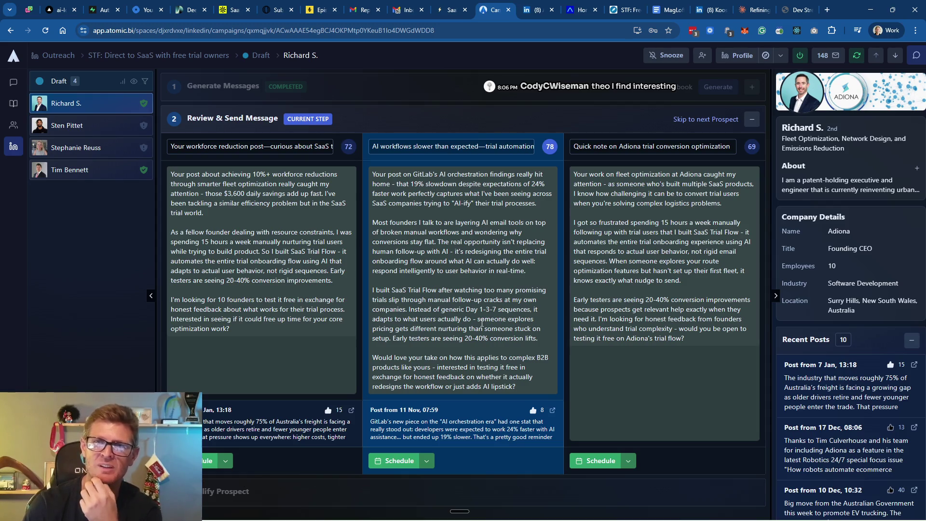
pyautogui.click(398, 460)
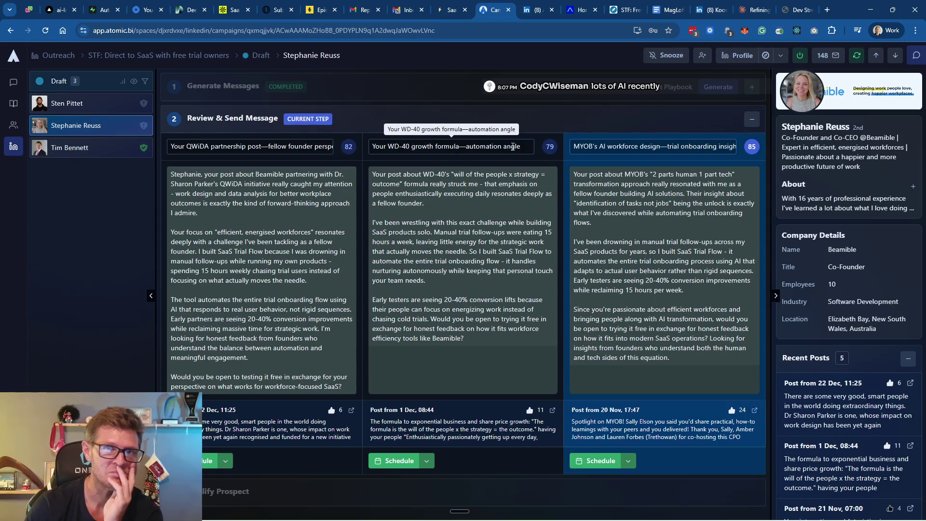
pyautogui.moveTo(461, 150); pyautogui.dragTo(533, 149)
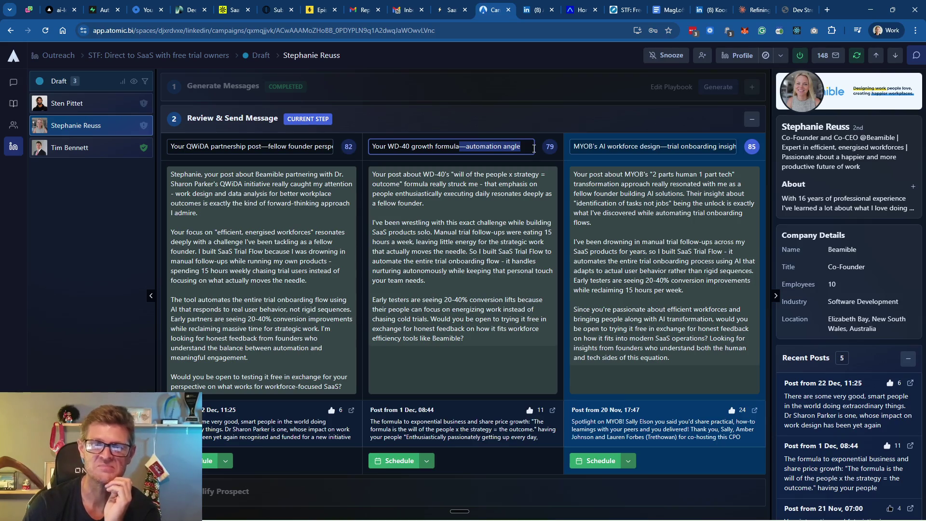
# Trim the second subject to 'Your WD-40 growth formula', schedule that message and return to the board
pyautogui.press('BackSpace')
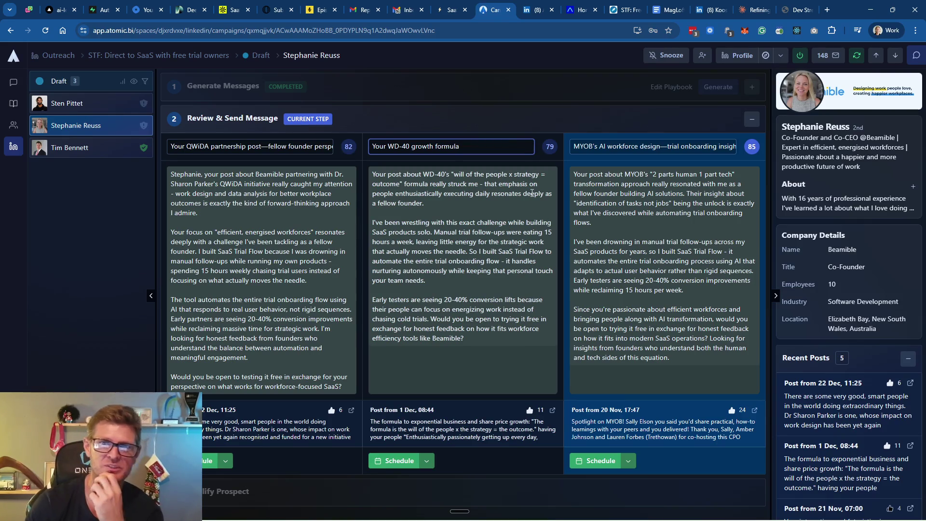
pyautogui.click(397, 460)
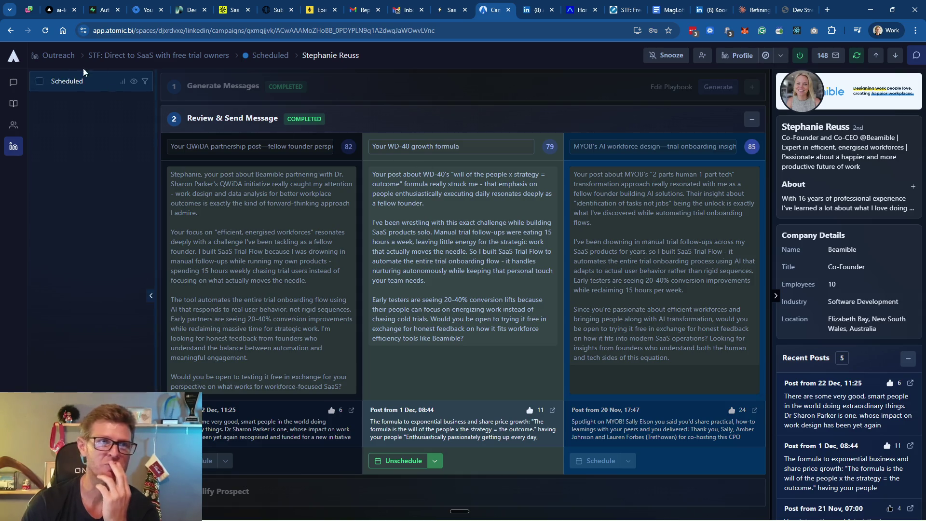
pyautogui.click(145, 56)
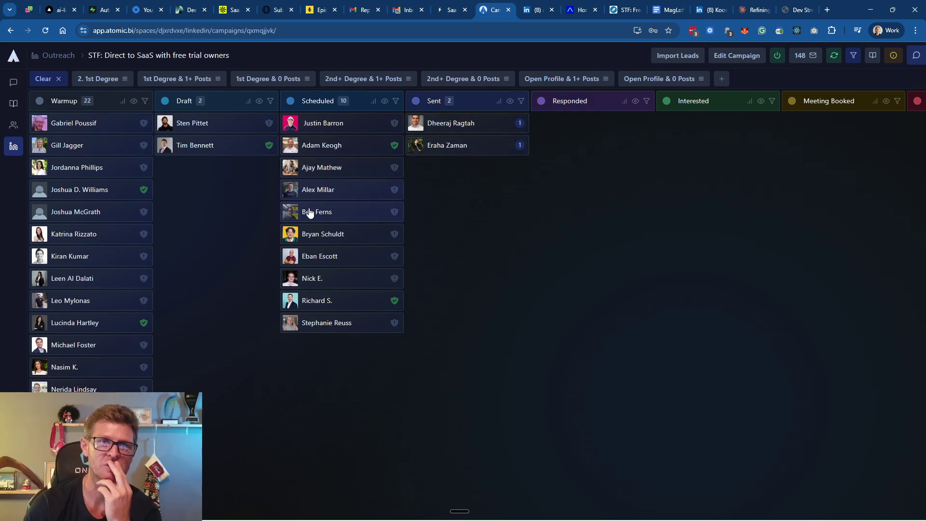
pyautogui.click(196, 127)
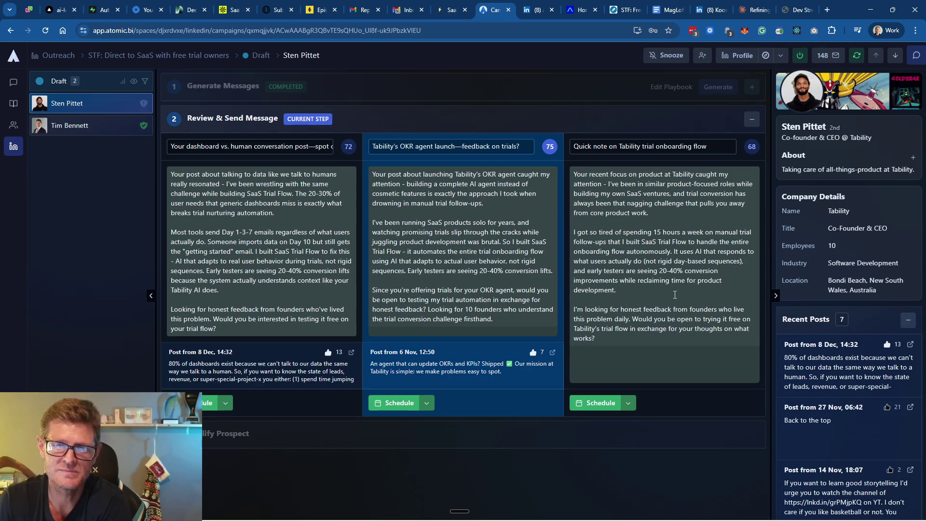
# Schedule Sten Pittet's third message, the Tability trial onboarding note, and go back to the lead board
pyautogui.click(586, 403)
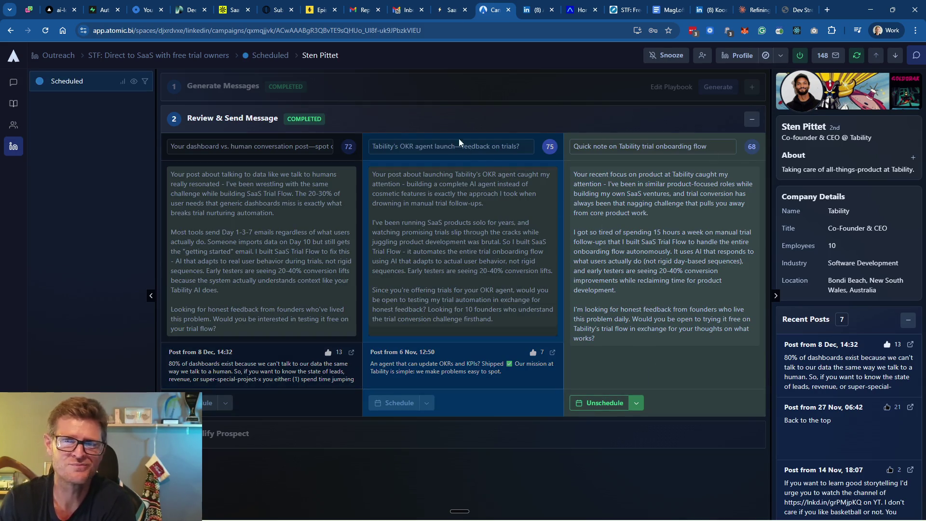
pyautogui.click(165, 56)
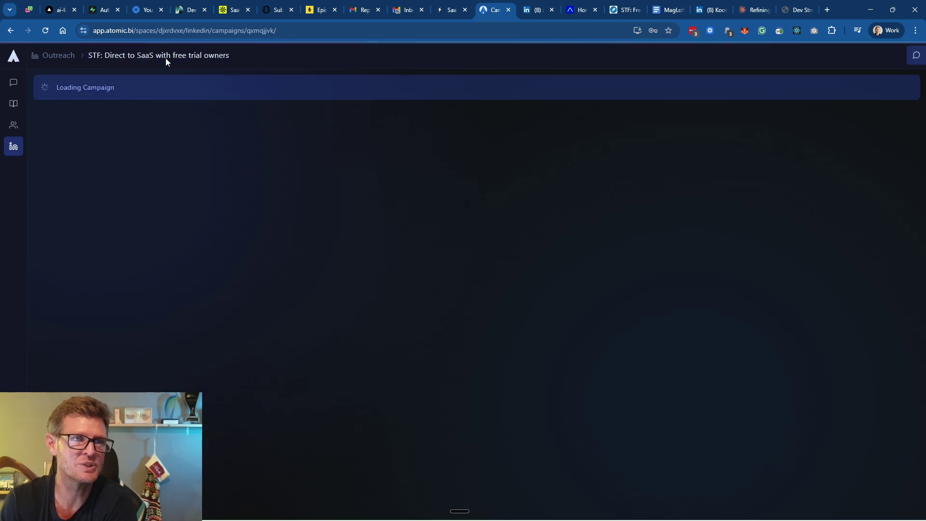
pyautogui.click(192, 124)
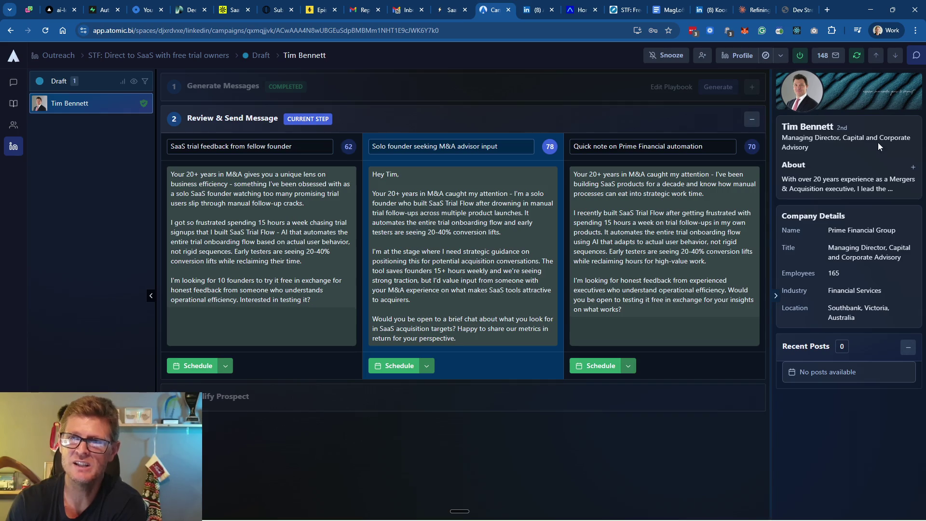
pyautogui.click(781, 57)
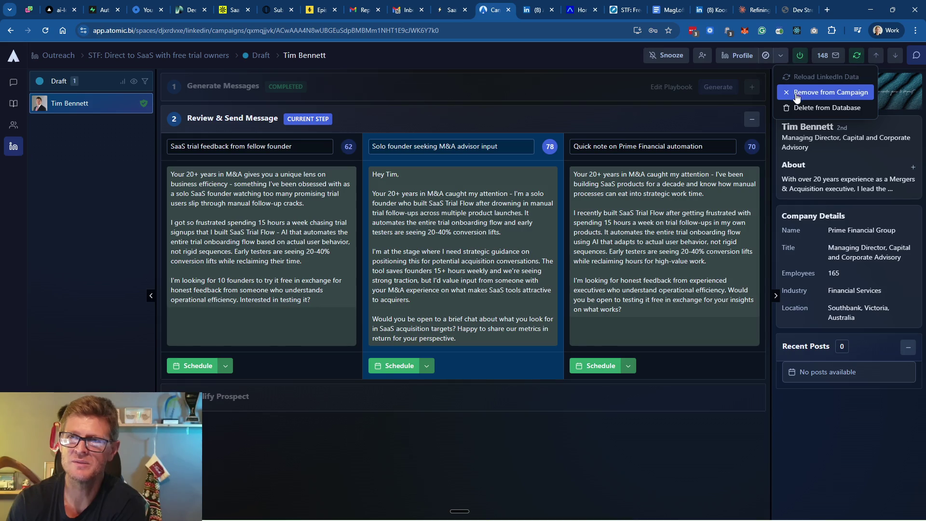
pyautogui.click(795, 93)
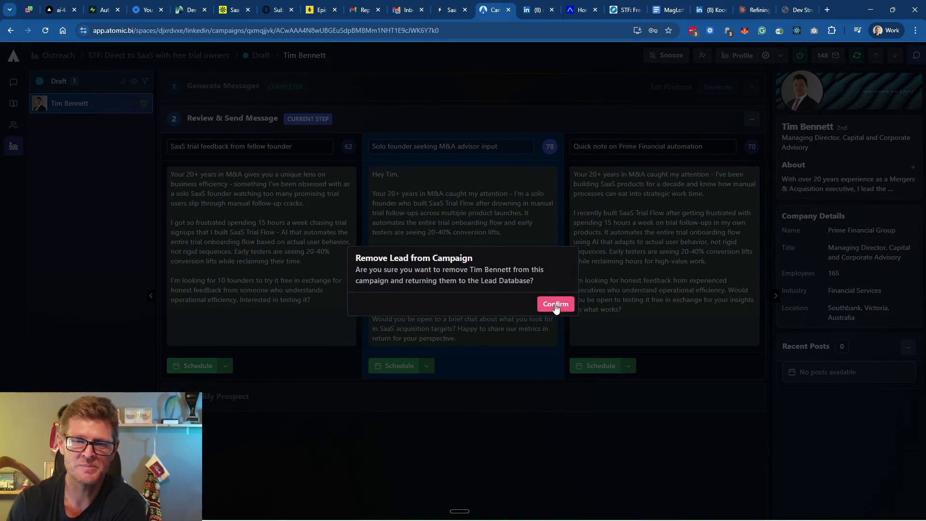
pyautogui.click(554, 304)
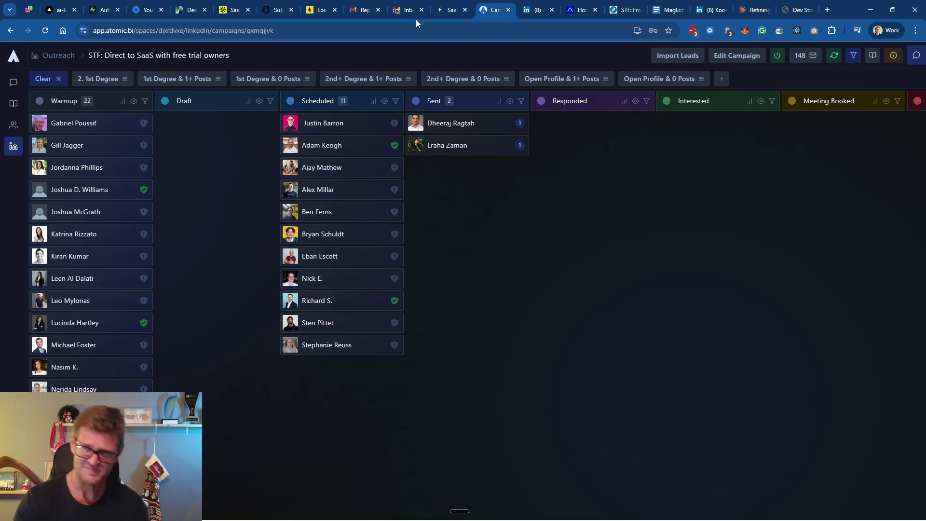
# Bring up the Windows task switcher over the campaign board after a brief first peek
pyautogui.hotkey('alt', 'Tab')
pyautogui.press('Escape')
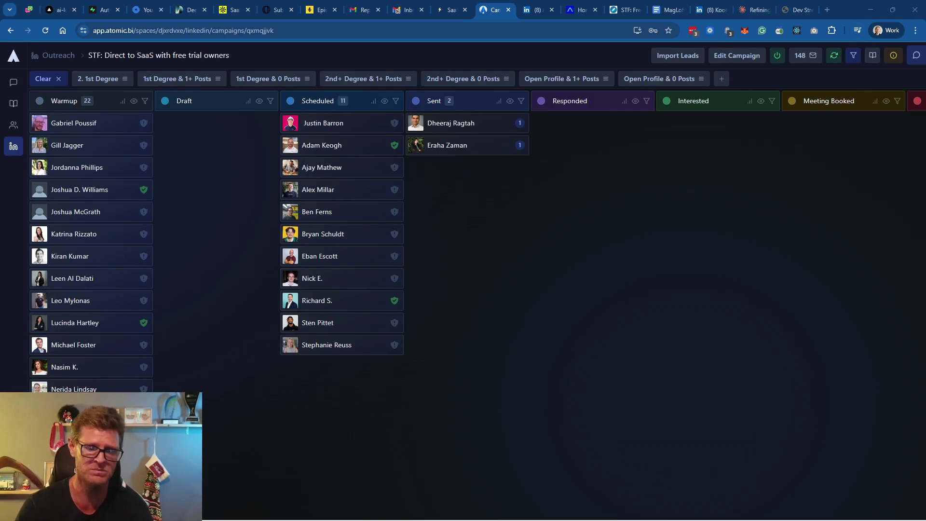
pyautogui.hotkey('alt', 'Tab')
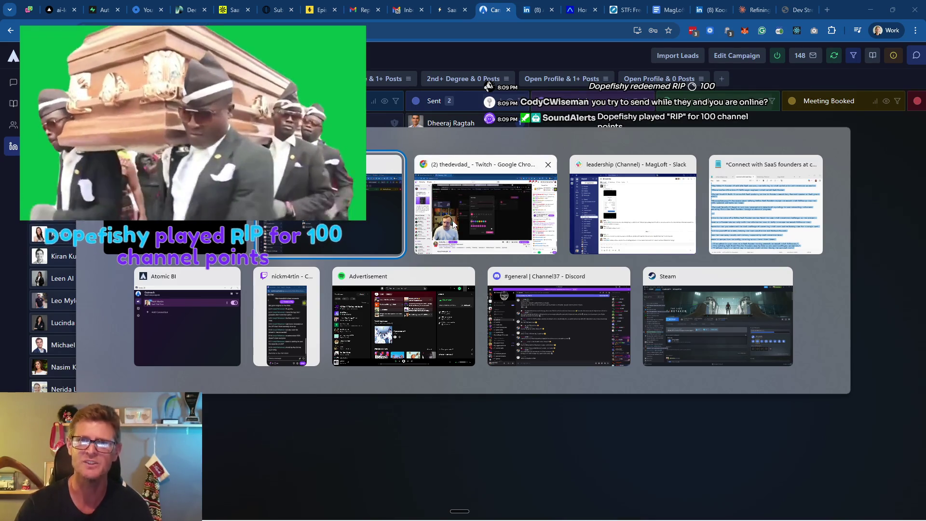
# Dismiss the task switcher and return to the browser showing the campaign board
pyautogui.press('Return')
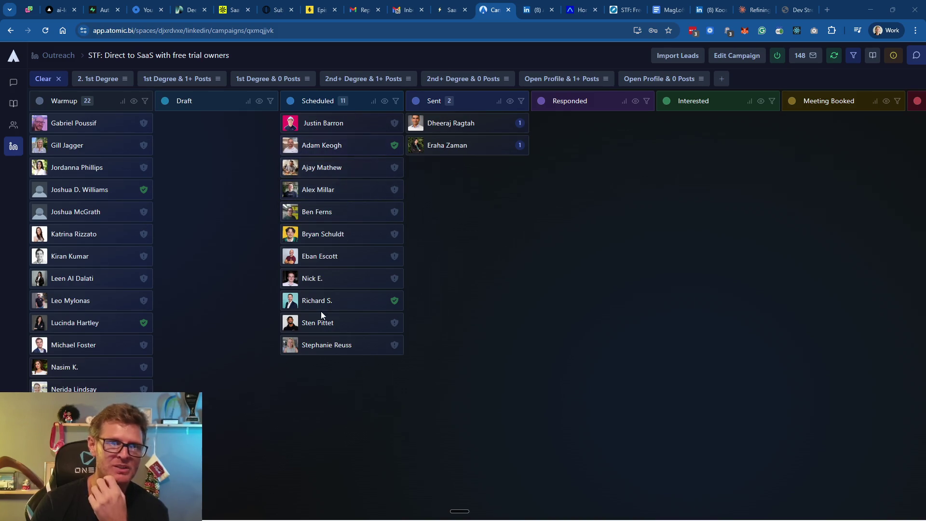
pyautogui.scroll(-3, 102, 217)
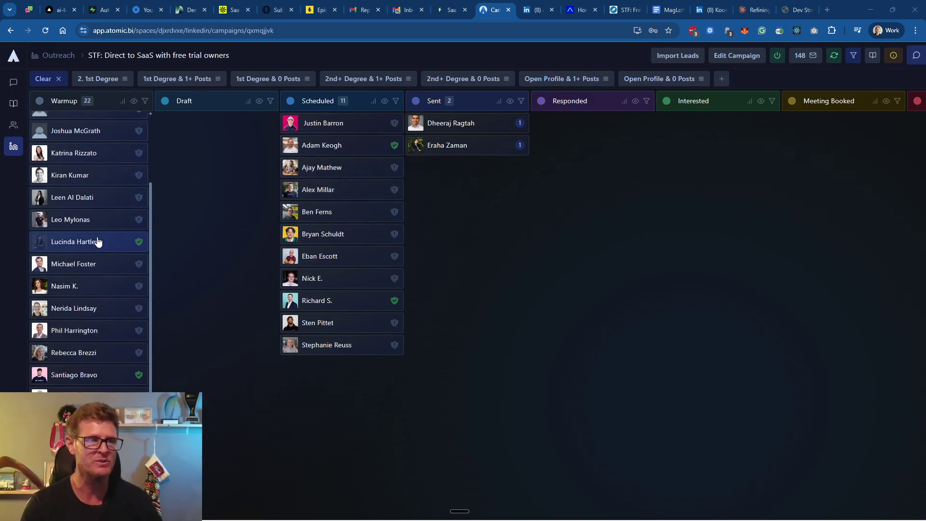
pyautogui.scroll(3, 94, 235)
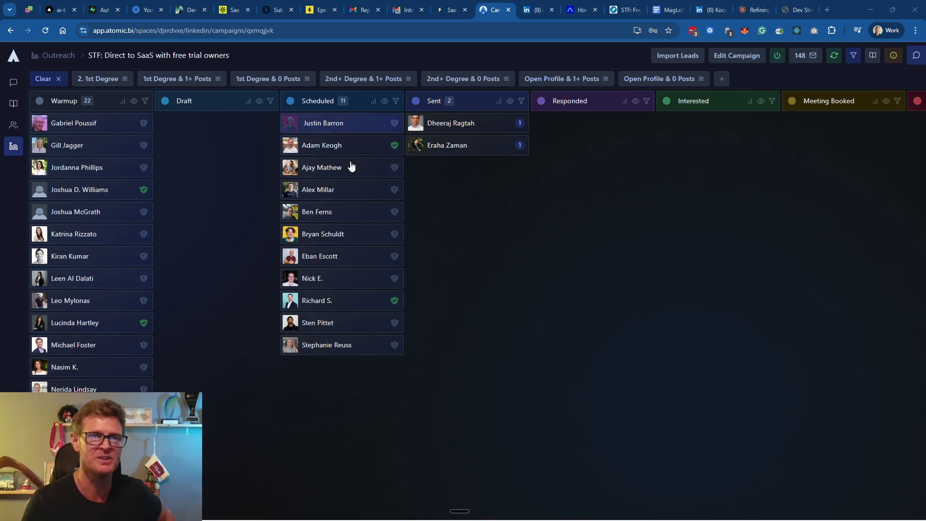